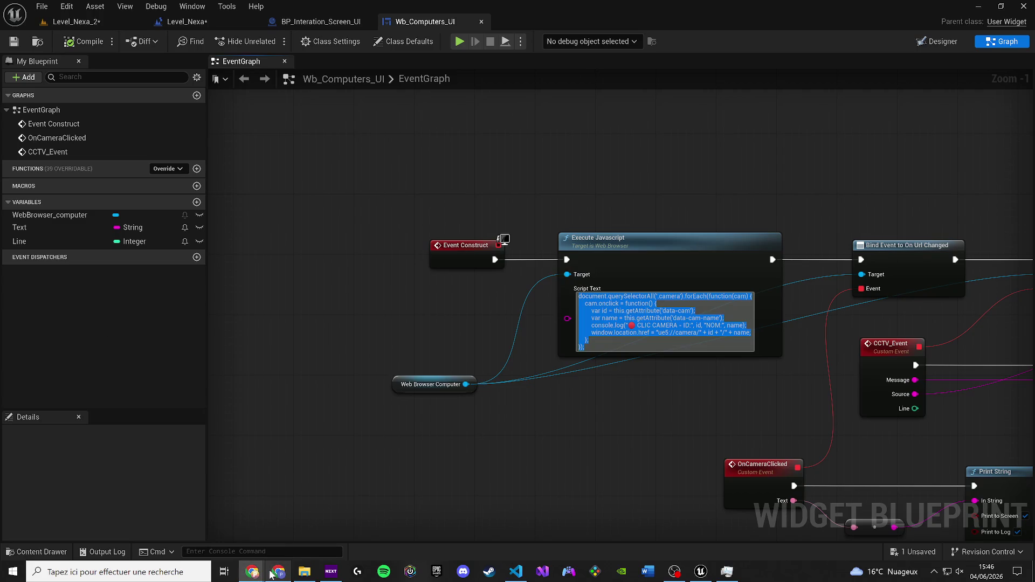
Bring the KORSAN LAB React app forward in Chrome and reload the page.
mouse_move(271, 574)
left_click(301, 500)
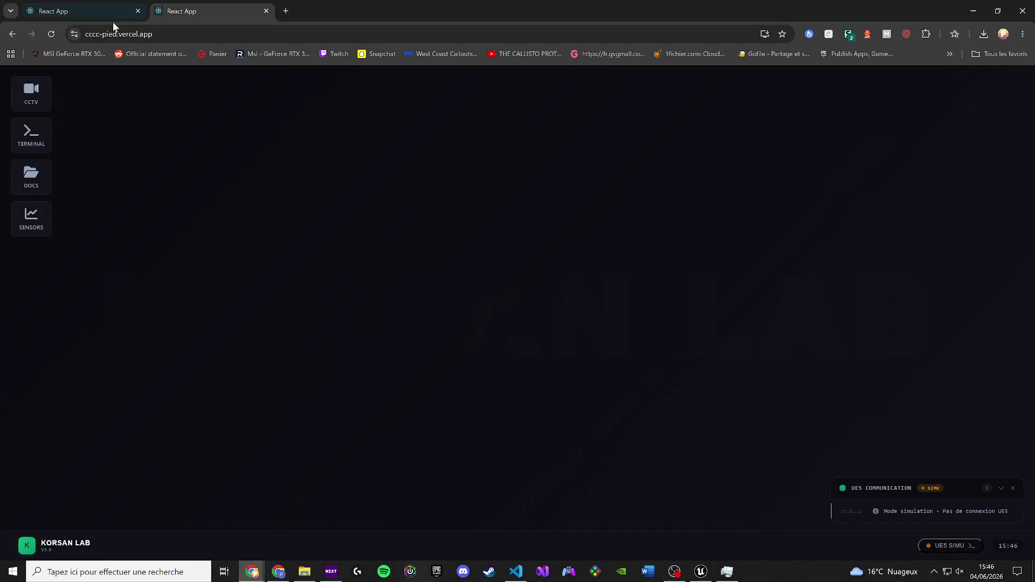
left_click(54, 35)
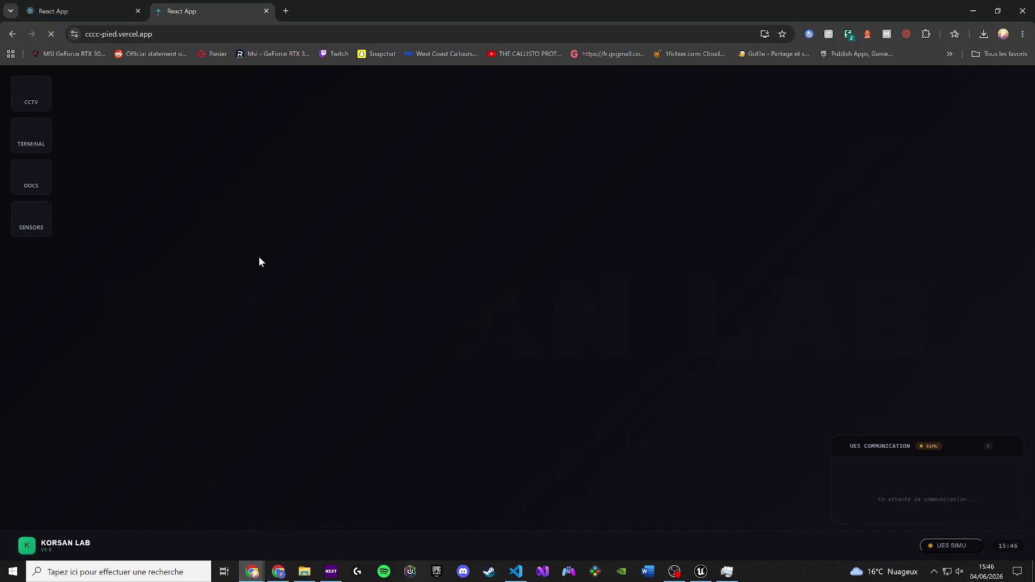
Open CCTV surveillance, select CAM-01 ENTRANCE then CAM-03 CRYO VAULT, and return to Unreal.
left_click(36, 100)
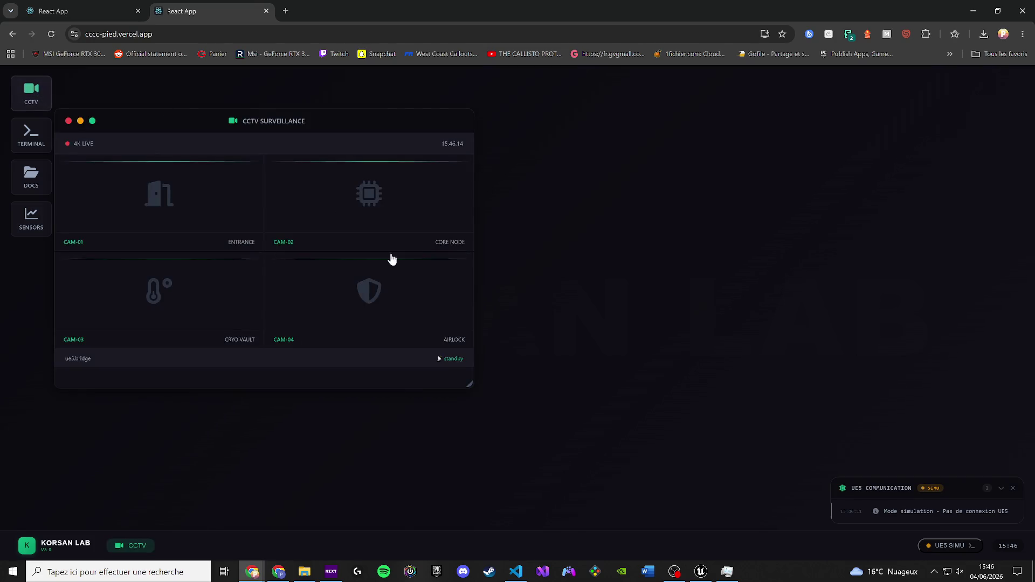
left_click(259, 205)
left_click(232, 322)
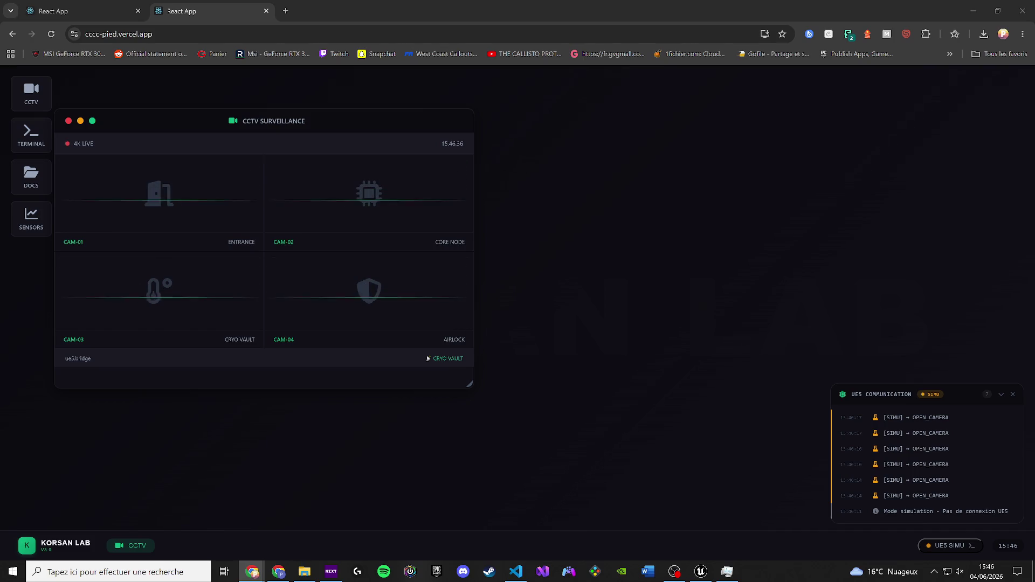
left_click(701, 570)
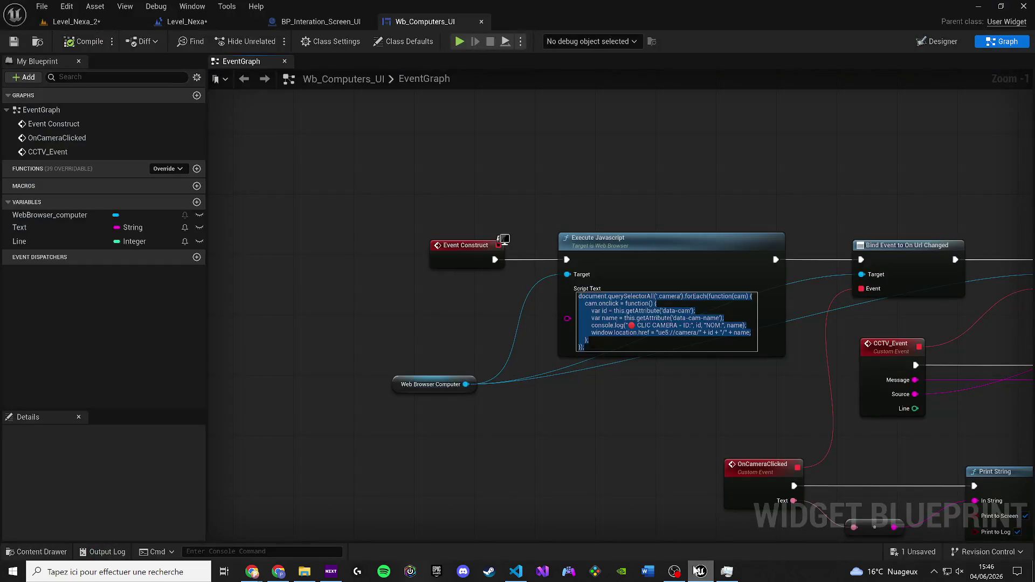
Replace the Execute Javascript script text with the KORSAN LAB bridge script, then compile and save.
right_click(625, 311)
key("ctrl+a")
key("ctrl+v")
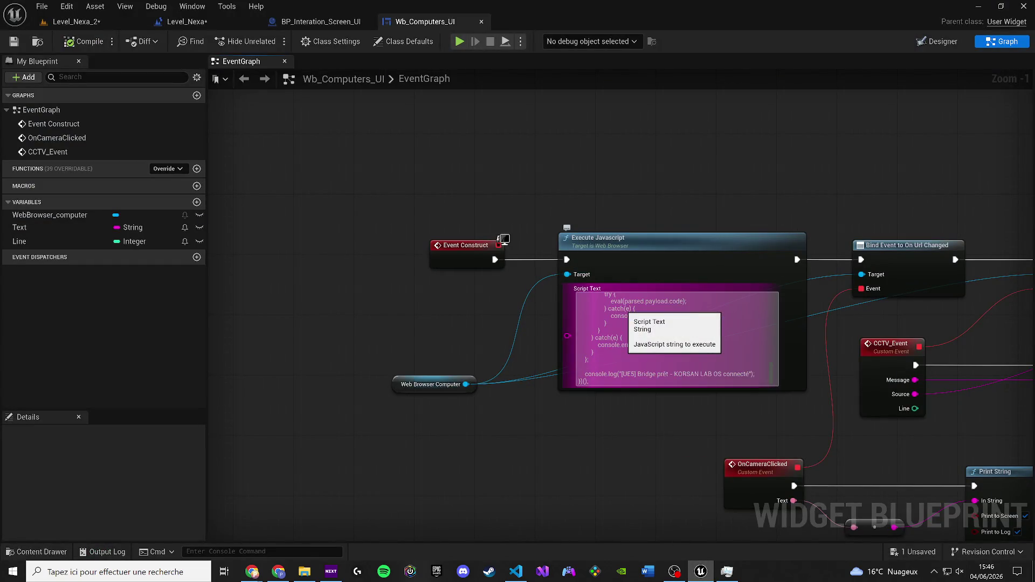
left_click(82, 43)
left_click(15, 41)
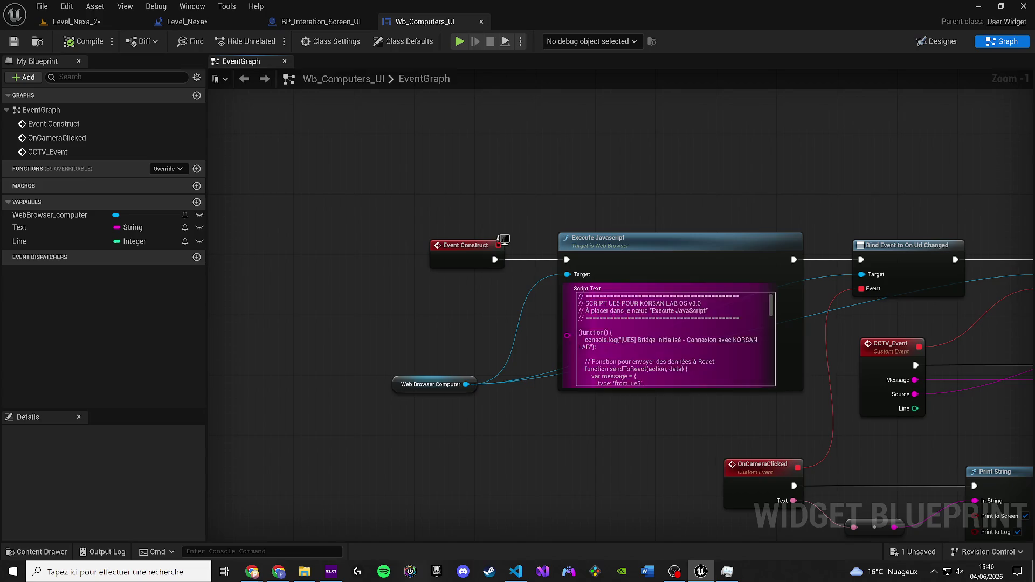
Go to the Level_Nexa_2 level, save all assets and start Play in Editor.
scroll(772, 303, "down", 3)
scroll(772, 303, "up", 3)
scroll(768, 323, "down", 5)
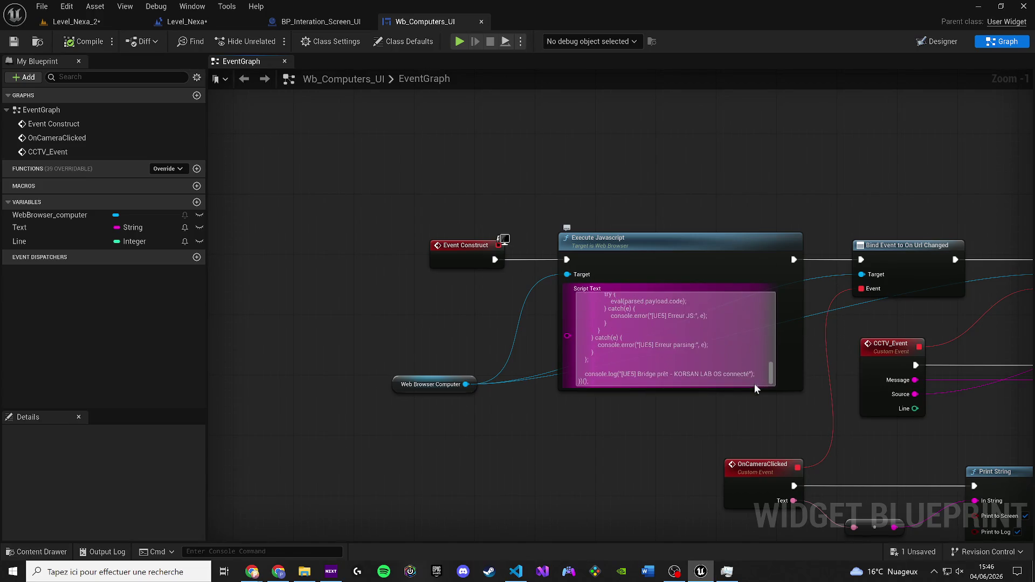
left_click(73, 21)
left_click(15, 42)
left_click(268, 43)
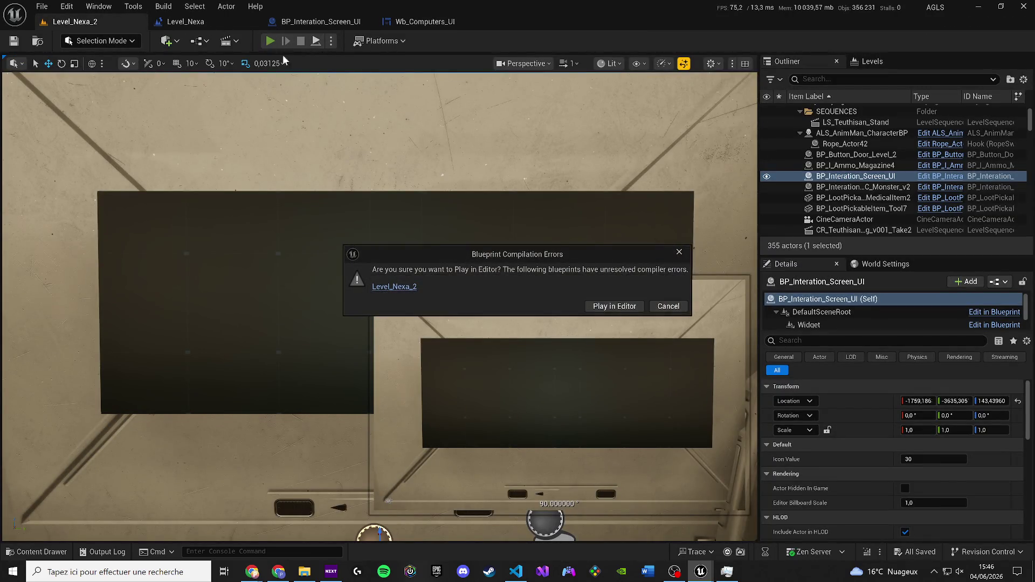
Play despite compile errors and walk the character to the wall screen to interact.
left_click(612, 307)
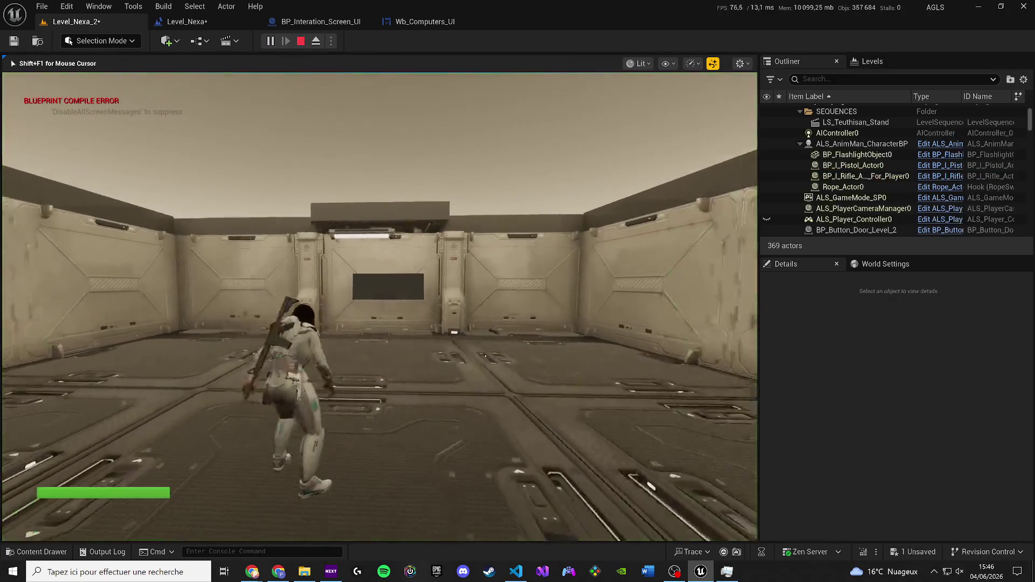
key("space")
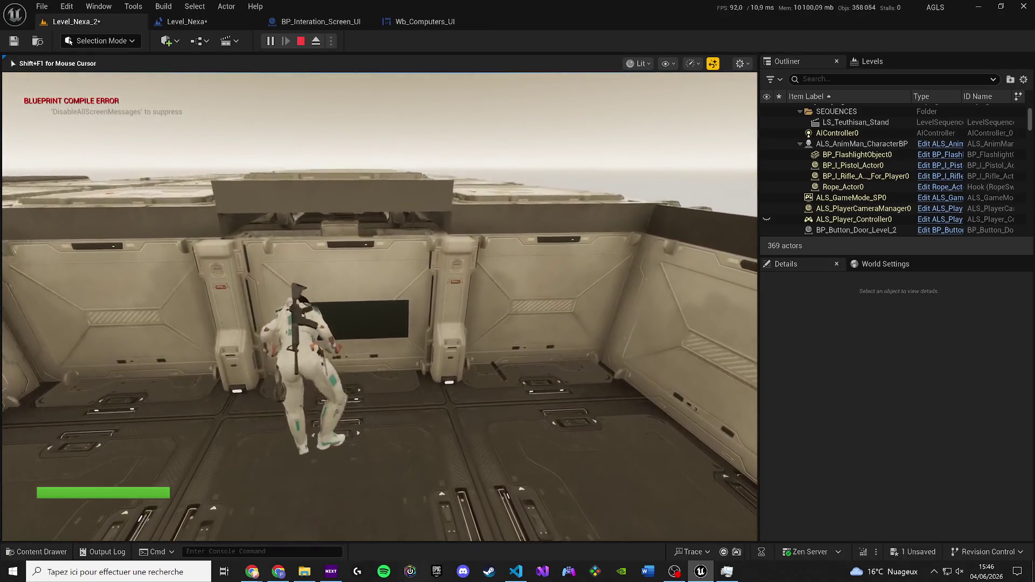
key("space")
key("space")
key("w")
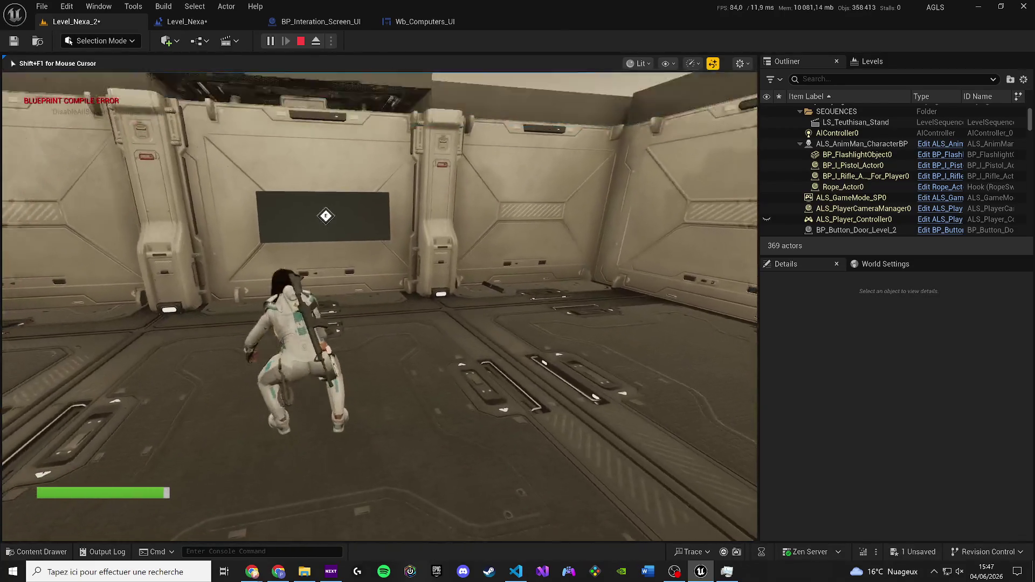
key("e")
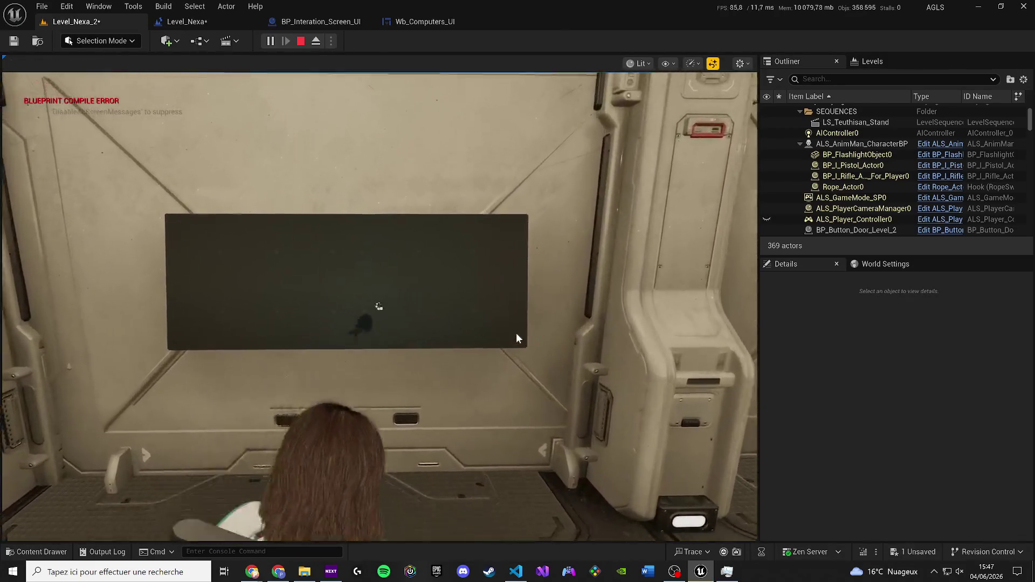
Open in-game CCTV, select CAM-04 AIRLOCK then CAM-03 CRYO VAULT, and stop playing.
left_click(46, 92)
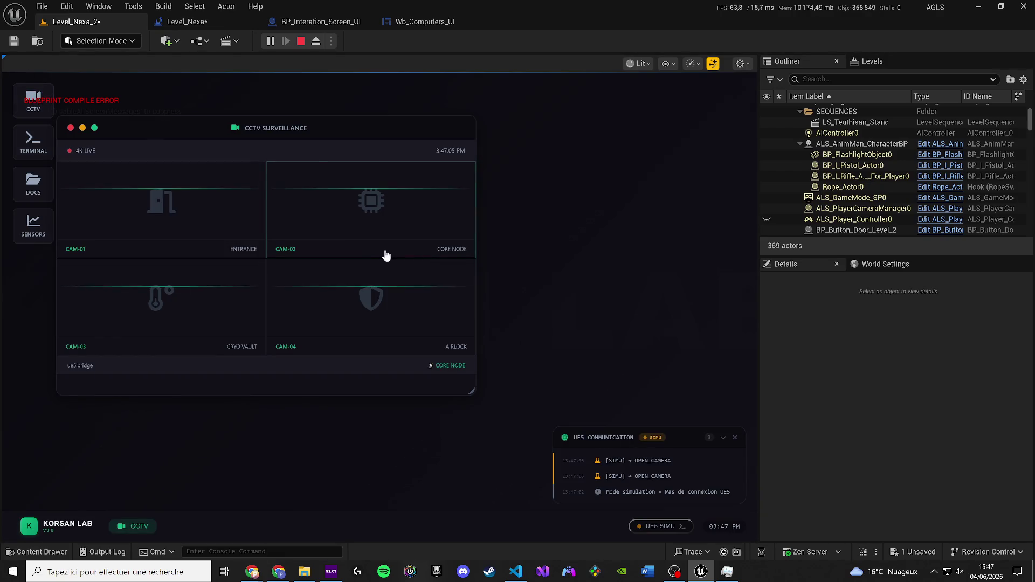
left_click(404, 345)
left_click(183, 308)
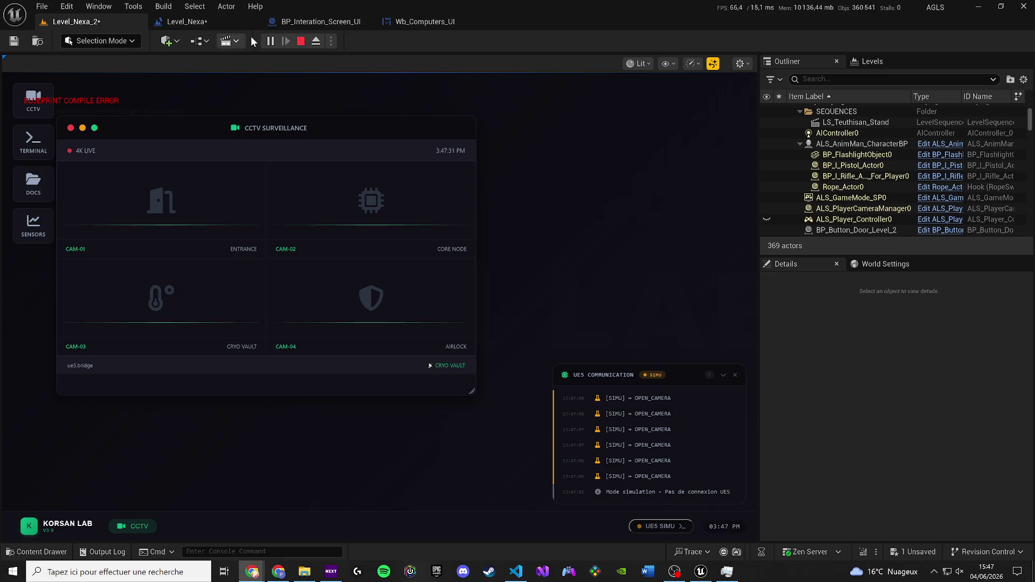
left_click(300, 44)
Return to the Wb_Computers_UI event graph and frame the whole node network.
left_click(224, 24)
left_click(422, 24)
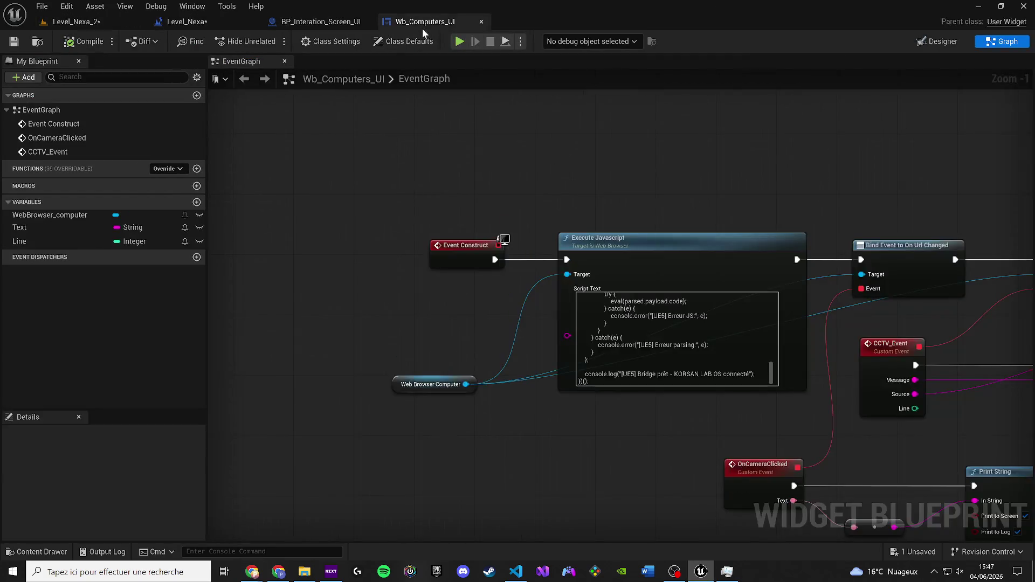
scroll(412, 285, "down", 2)
mouse_move(413, 285)
left_mouse_down()
mouse_move(210, 238)
mouse_move(252, 223)
left_mouse_up()
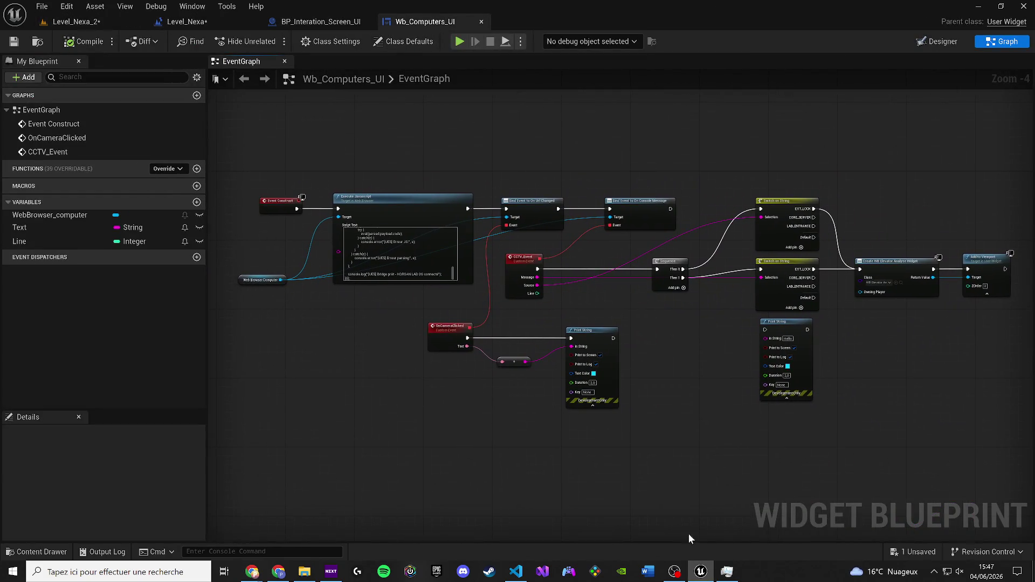
Launch Outil Capture d'écran via Windows search ('ca') and start a new capture.
key("super")
type("ca")
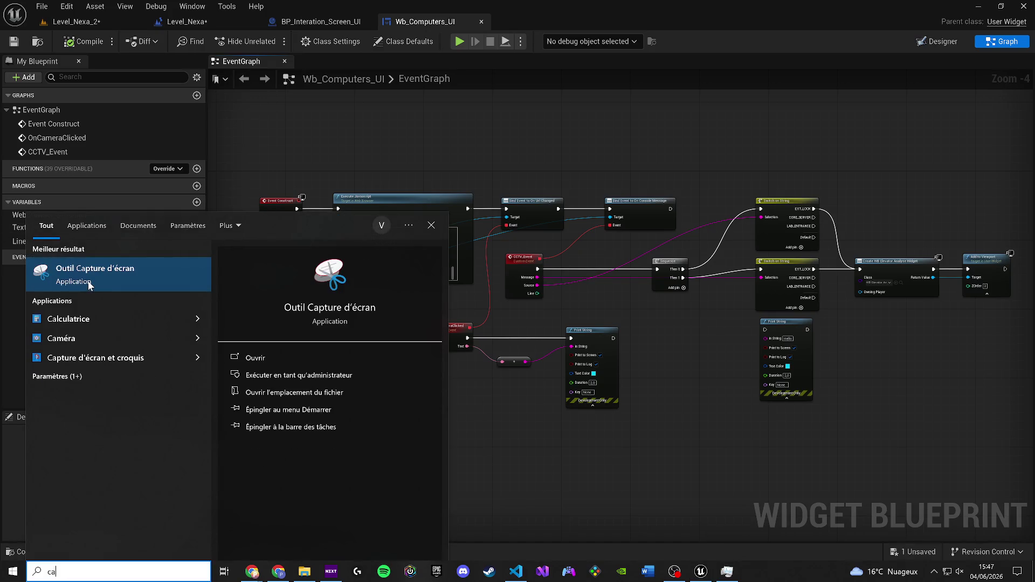
left_click(90, 284)
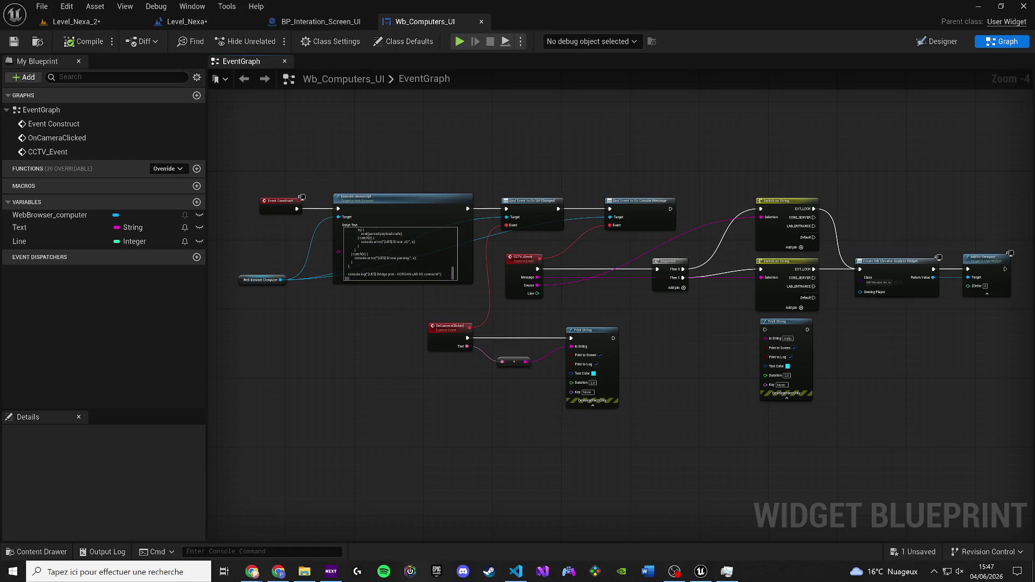
left_click(764, 326)
Capture a rectangle covering the whole event graph and close the Snipping Tool window.
mouse_move(214, 100)
left_mouse_down()
mouse_move(1022, 401)
mouse_move(1022, 431)
left_mouse_up()
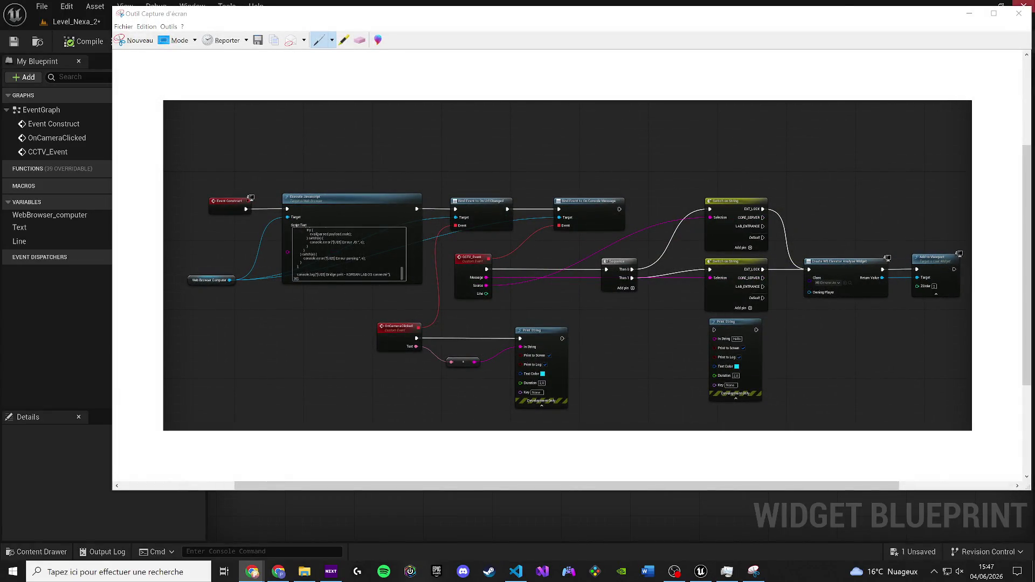
left_click(1018, 13)
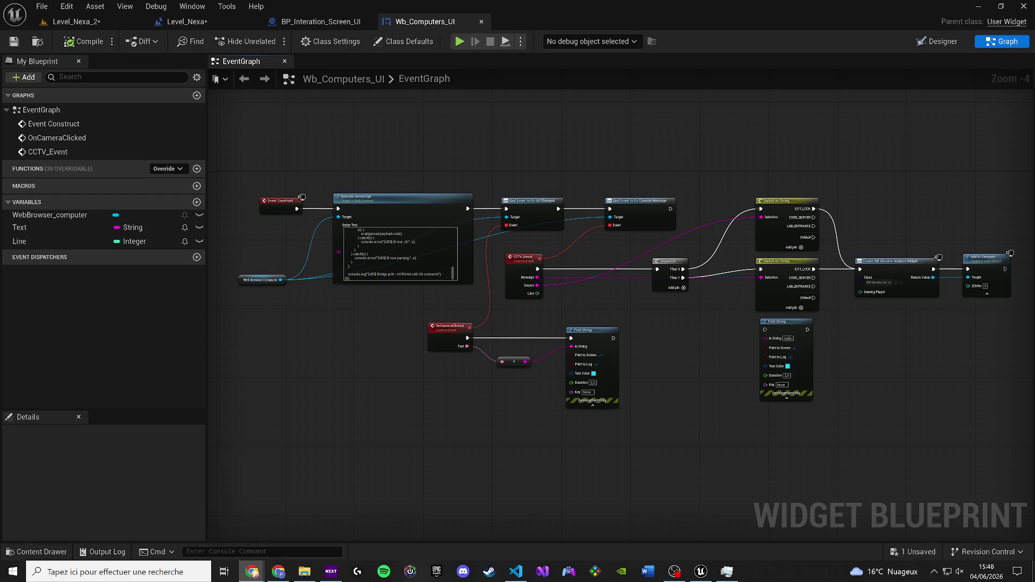
scroll(303, 252, "up", 3)
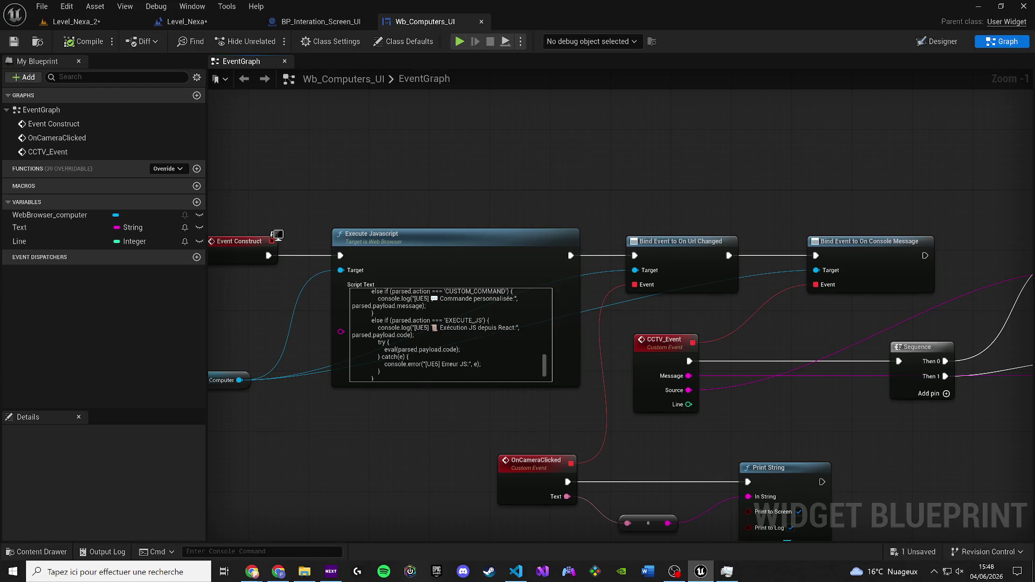
Paste the corrected camera-name mapping script into Execute Javascript's Script Text and compile.
left_click(401, 337)
key("ctrl+v")
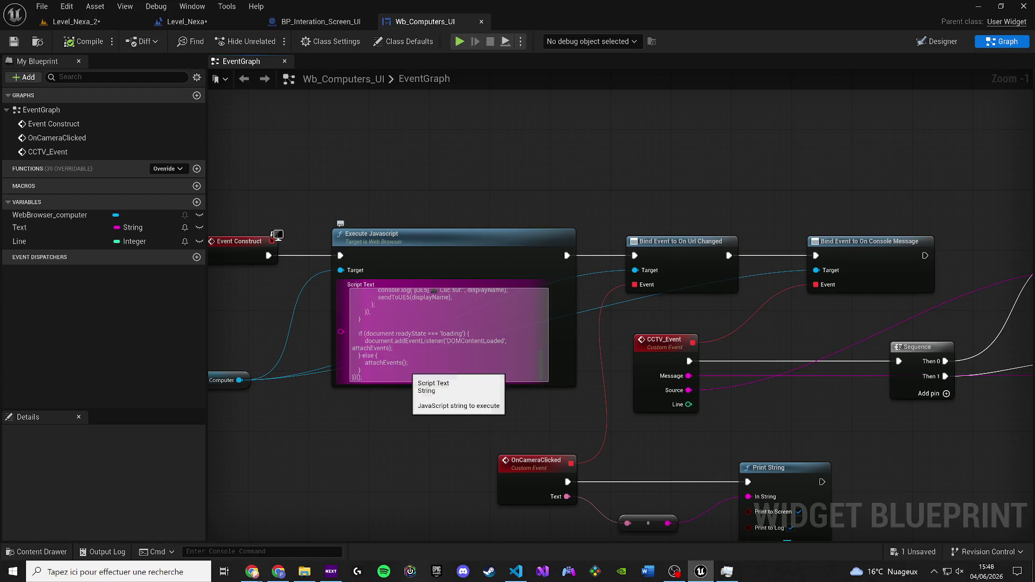
scroll(402, 337, "up", 10)
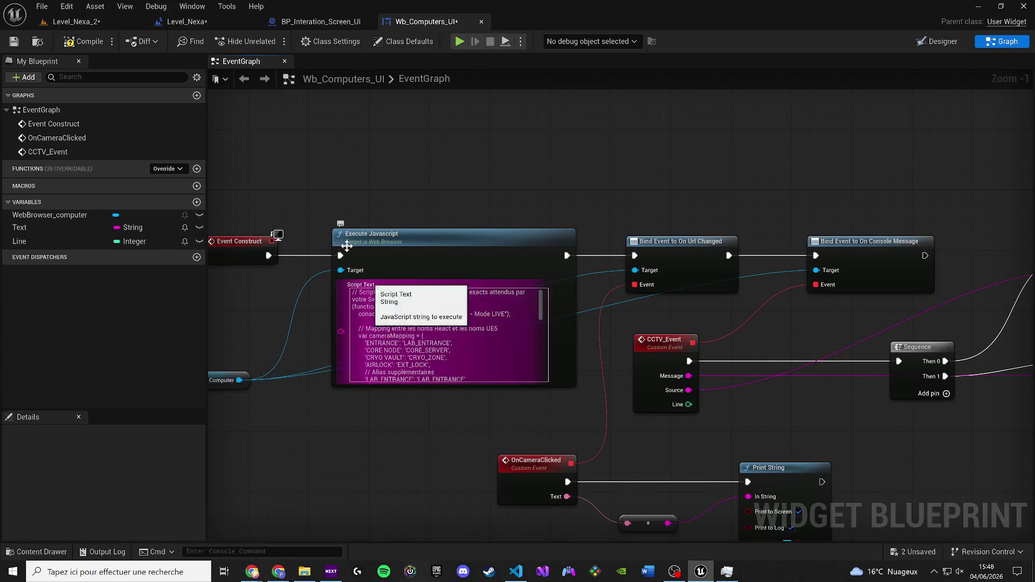
left_click(79, 43)
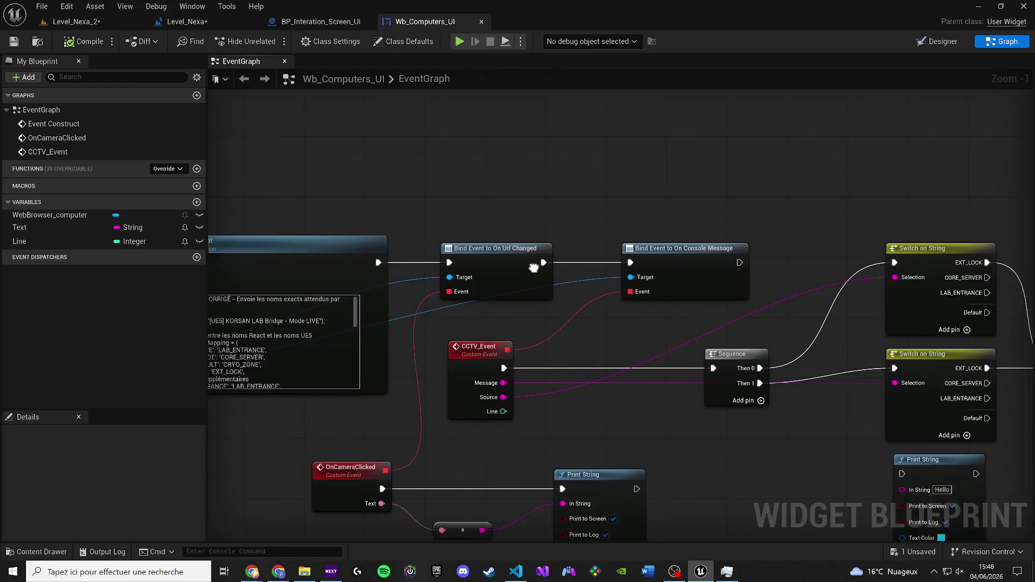
Move the top Switch on String node and rename its first case to LAB_ENTRANCE.
left_click(384, 200)
mouse_move(384, 199)
left_mouse_down()
mouse_move(421, 126)
mouse_move(405, 236)
left_mouse_up()
key("alt+Tab")
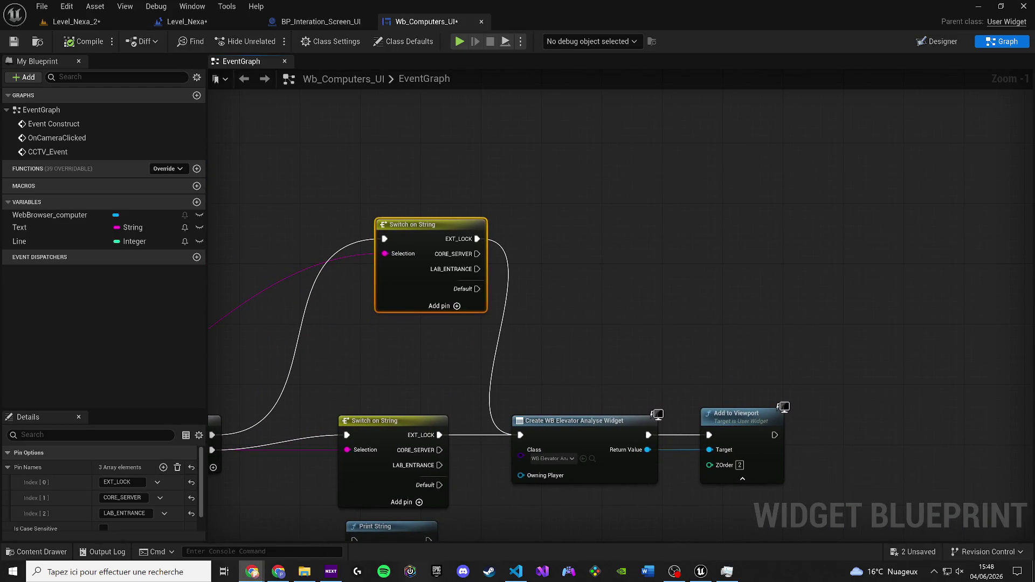
left_click(124, 482)
type("LAB_ENTRANCE")
key("Return")
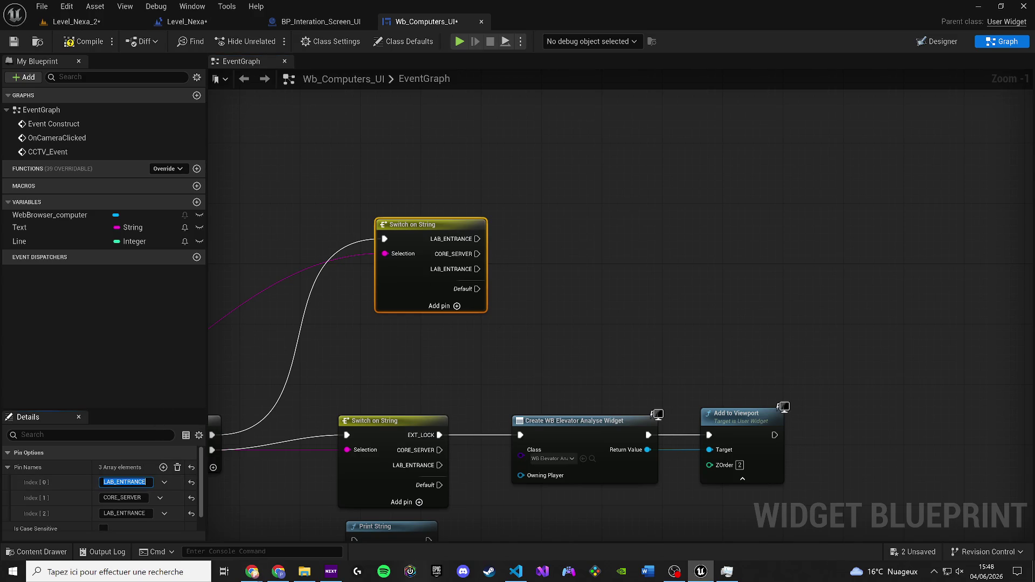
Add three case pins and name the new cases EXT_LOCK and ENTRANCE.
key("alt+Tab")
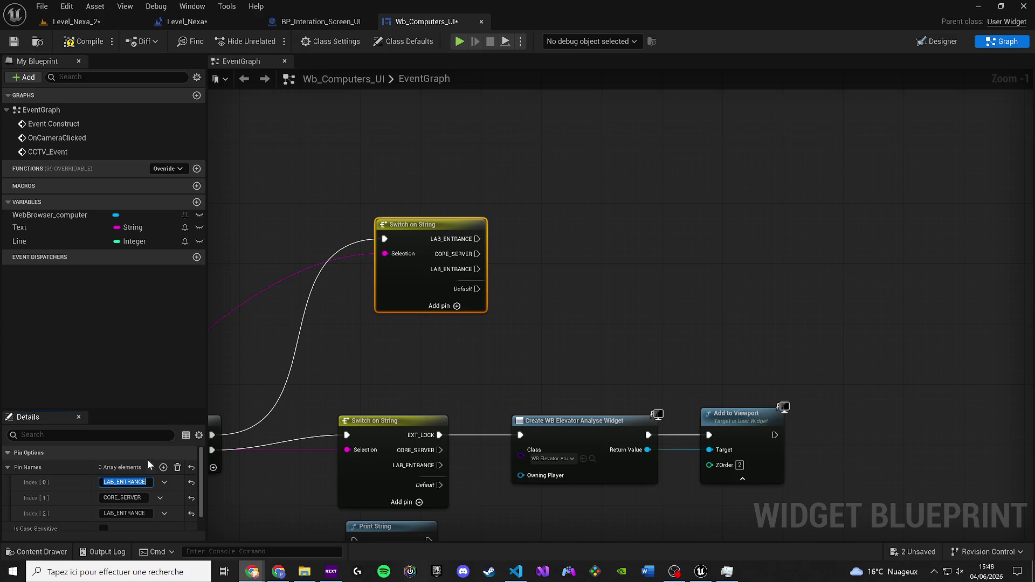
left_click(122, 498)
key("ctrl+a")
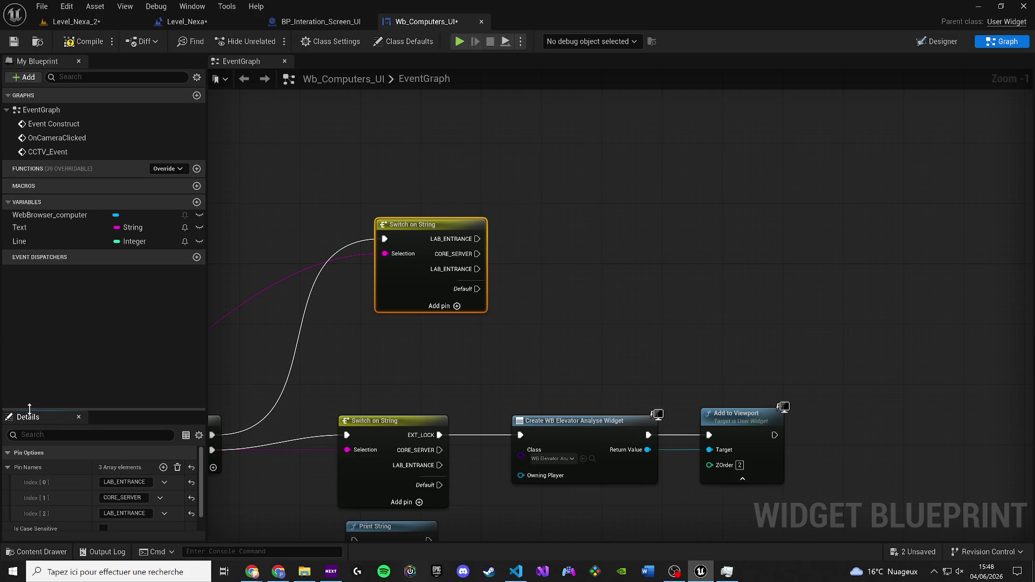
left_click_drag(32, 412, 33, 322)
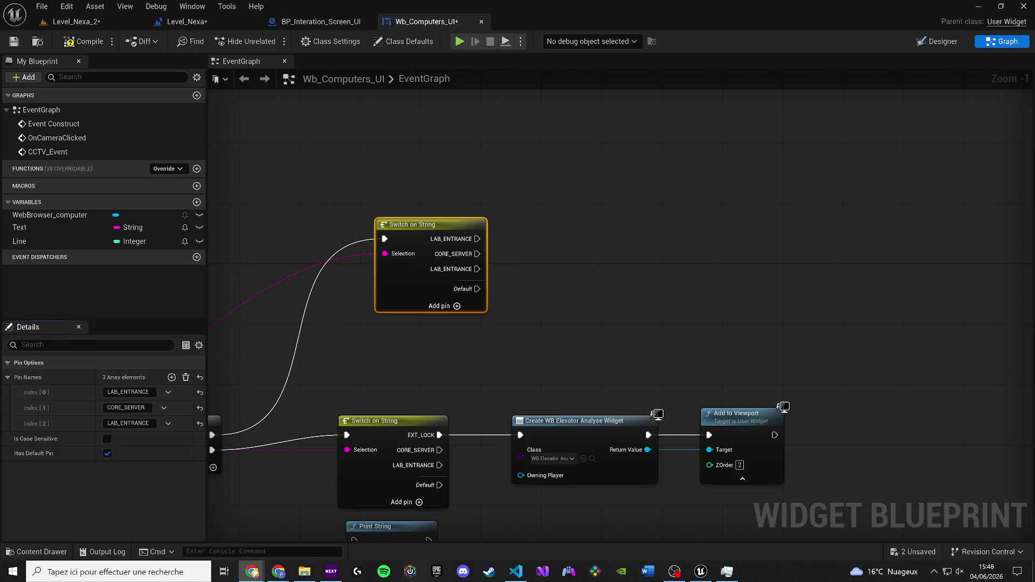
left_click(123, 423)
type("CRYO_ZONE")
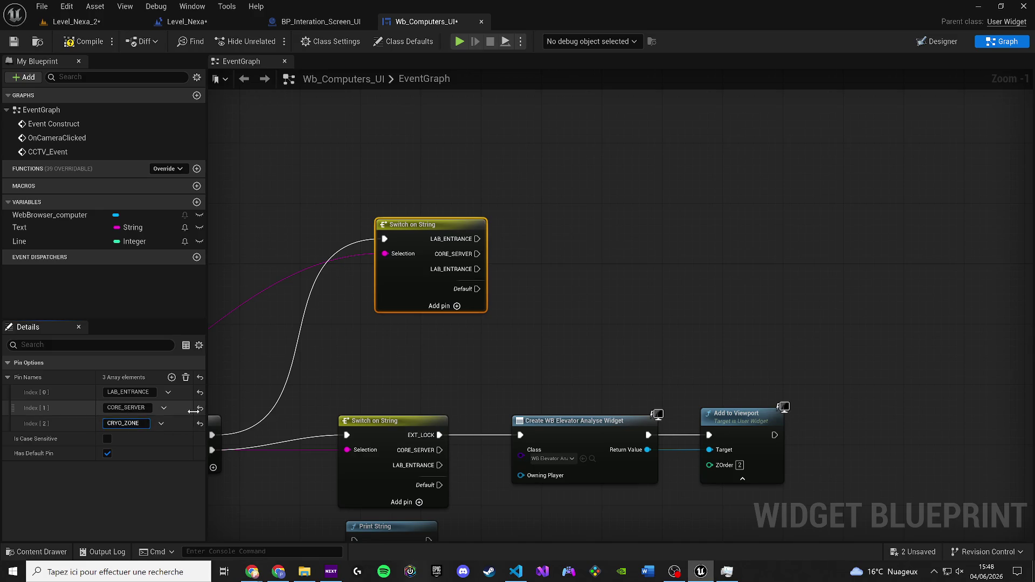
left_click(171, 378)
left_click(171, 378)
left_click(171, 377)
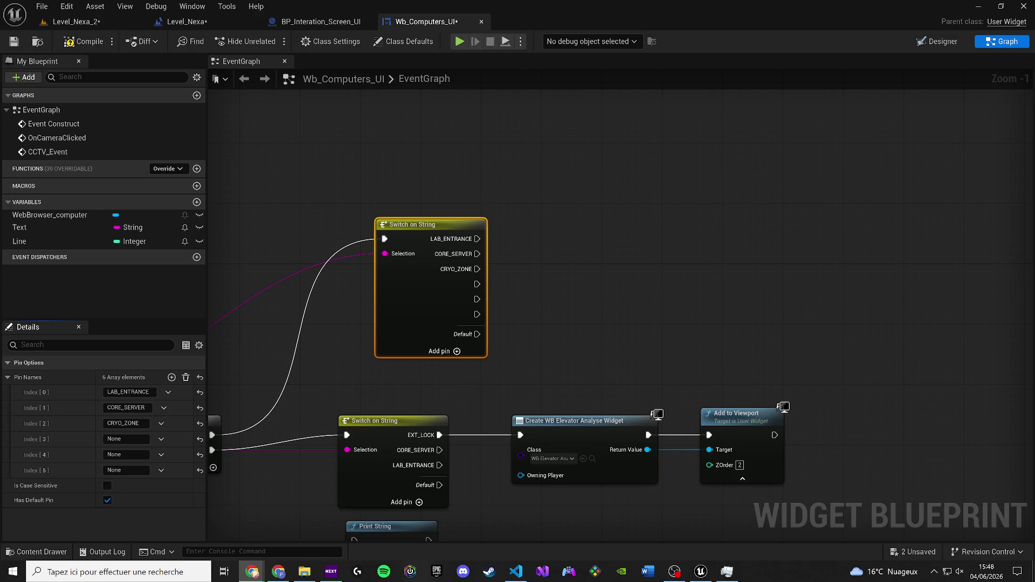
left_click(124, 439)
type("EXT_LOCK")
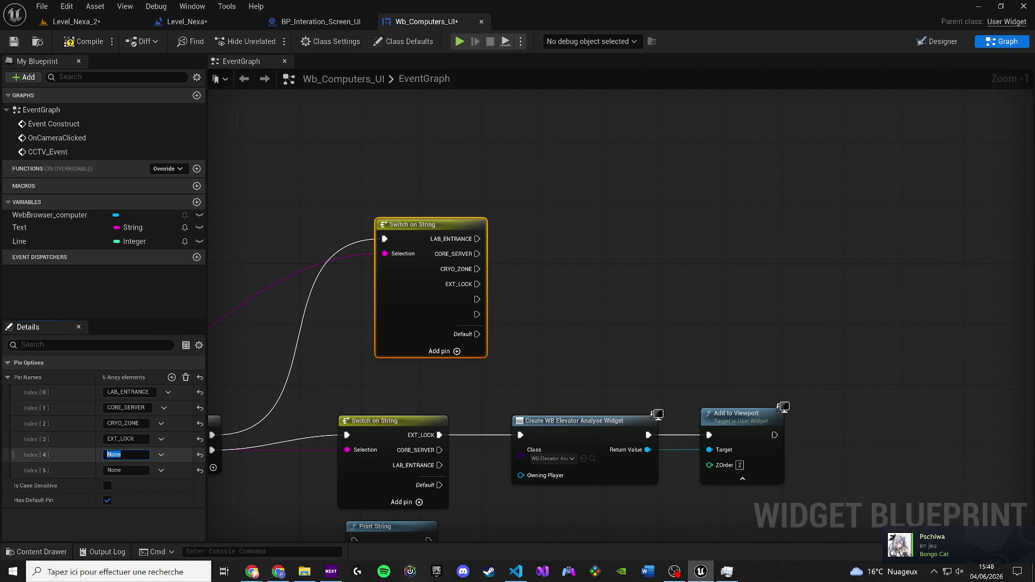
type("ENTRANCE")
key("Return")
Delete the empty sixth case, wire LAB_ENTRANCE to Create Widget, and remove the old lower switch.
left_click(160, 471)
left_click(172, 500)
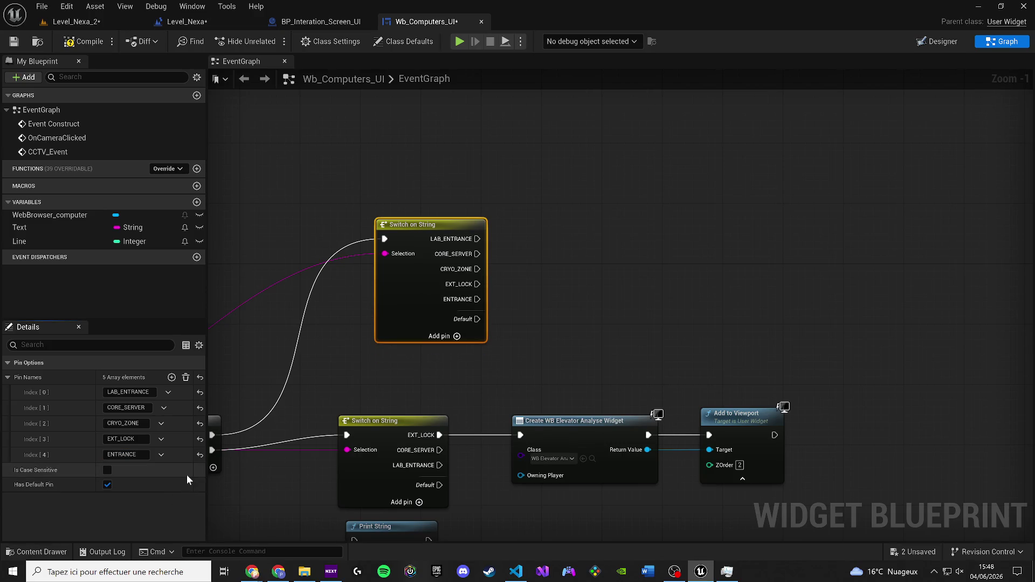
left_click_drag(358, 237, 313, 238)
mouse_move(427, 227)
left_mouse_down()
mouse_move(493, 340)
mouse_move(515, 424)
left_mouse_up()
left_click(379, 432)
key("Delete")
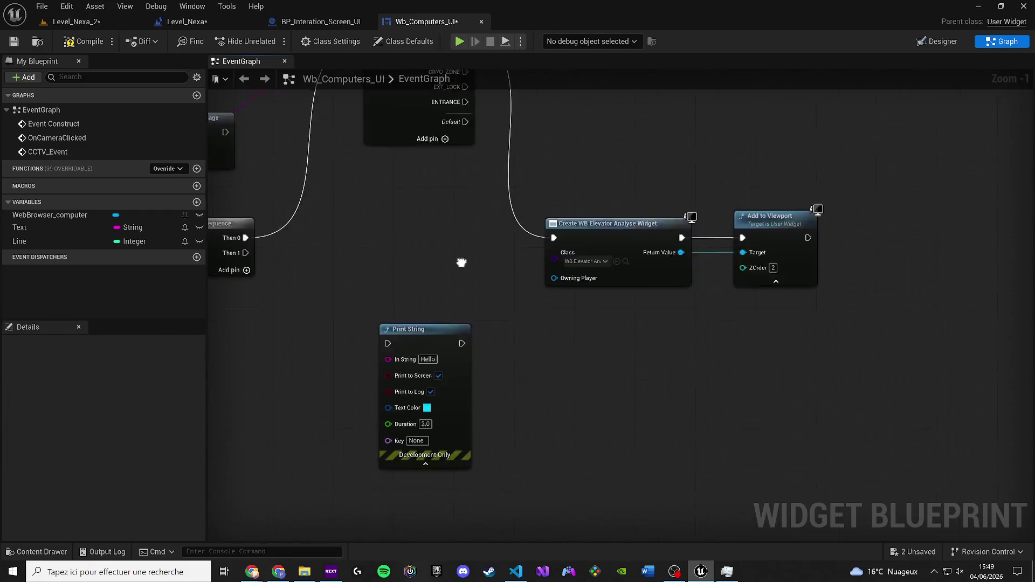
Delete the leftover node and place a copy of the top Switch on String below it.
scroll(462, 273, "down", 3)
left_click(426, 309)
key("Delete")
left_click_drag(459, 180, 458, 214)
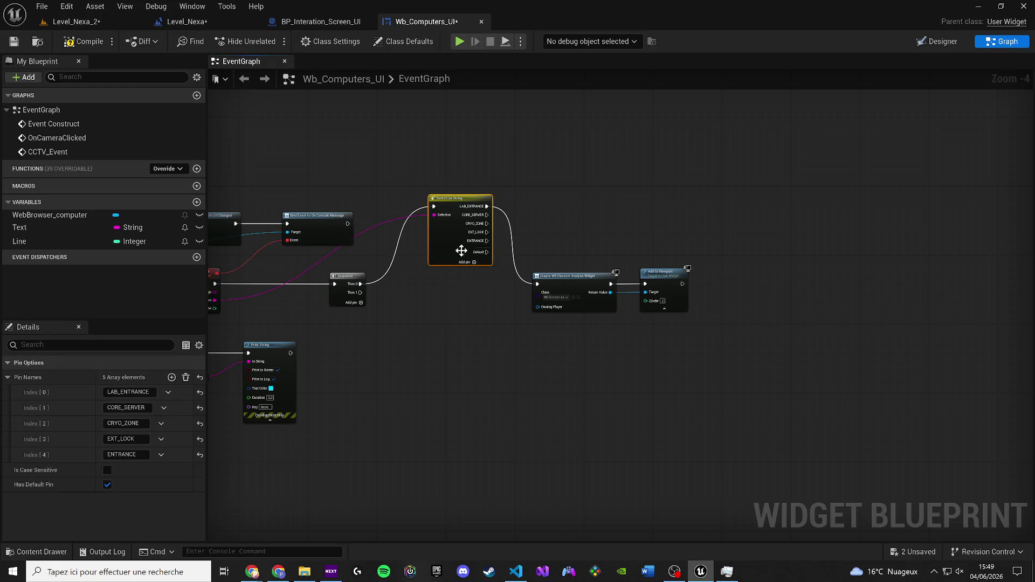
key("ctrl+c")
key("ctrl+v")
left_click_drag(465, 296, 454, 286)
Wire Sequence Then 1 and LAB_ENTRANCE to the new switch, compile, and return to Level_Nexa_2.
scroll(447, 294, "up", 2)
mouse_move(321, 293)
left_mouse_down()
mouse_move(427, 305)
mouse_move(410, 282)
left_mouse_up()
left_click_drag(475, 292, 583, 280)
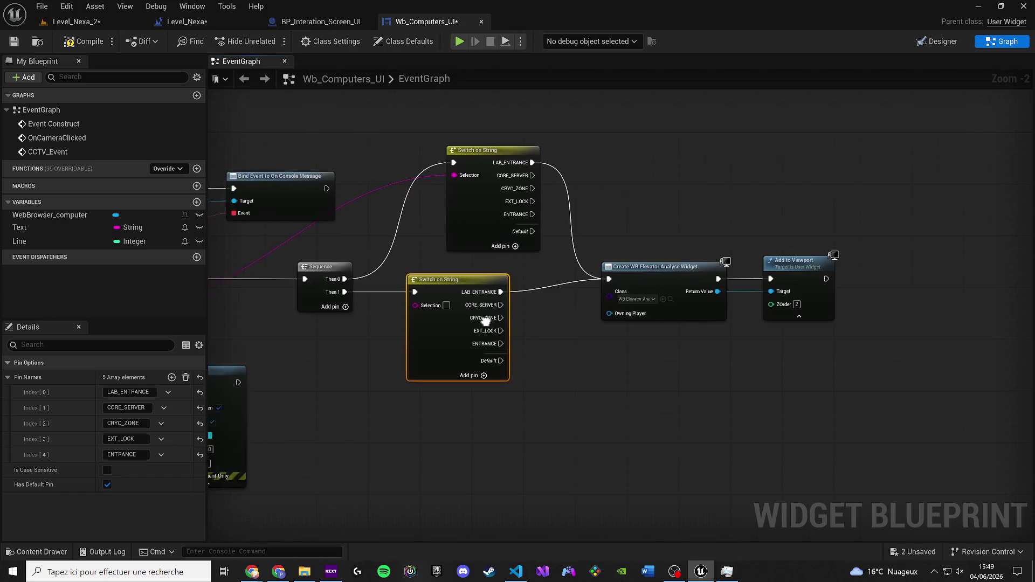
left_click_drag(640, 309, 339, 297)
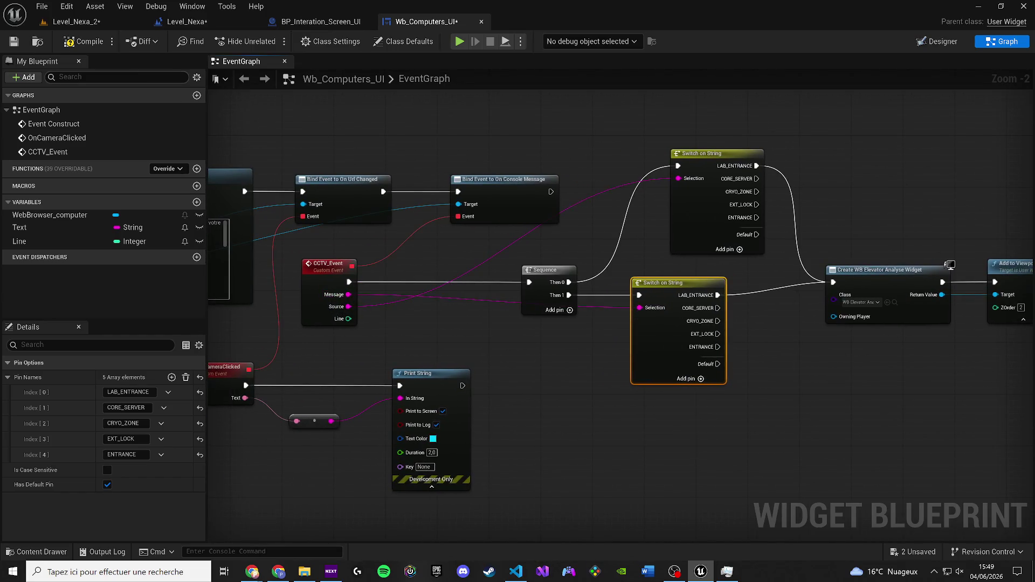
left_click(66, 45)
left_click(60, 28)
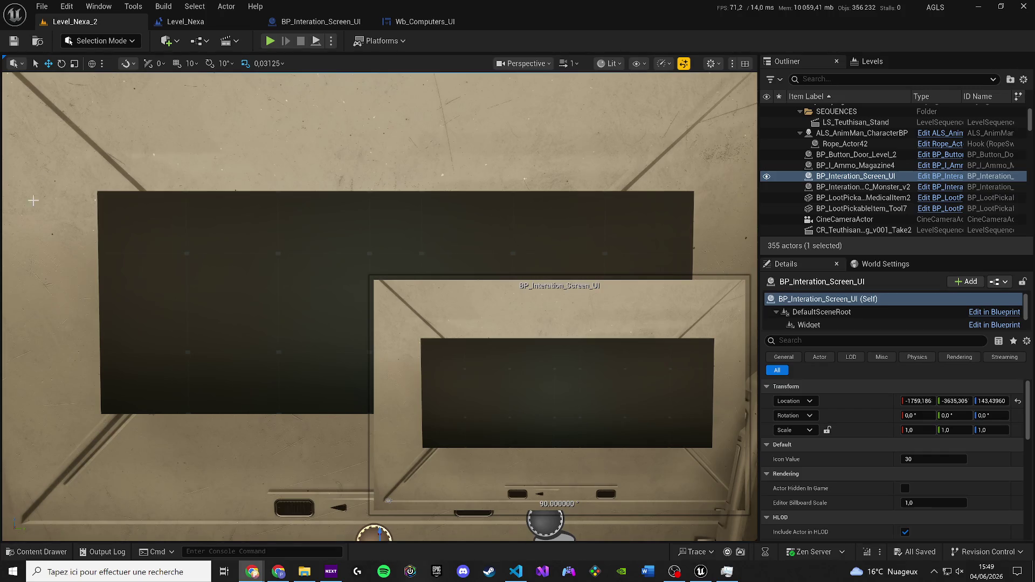
Play the level despite compile errors and walk up to the wall screen to open KORSAN LAB.
left_click(269, 42)
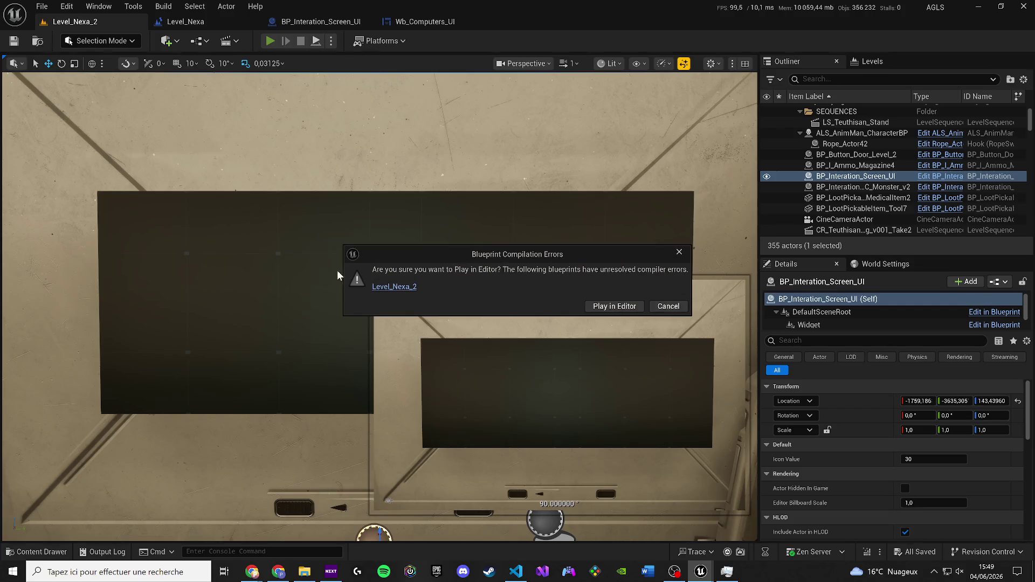
left_click(614, 306)
key("w")
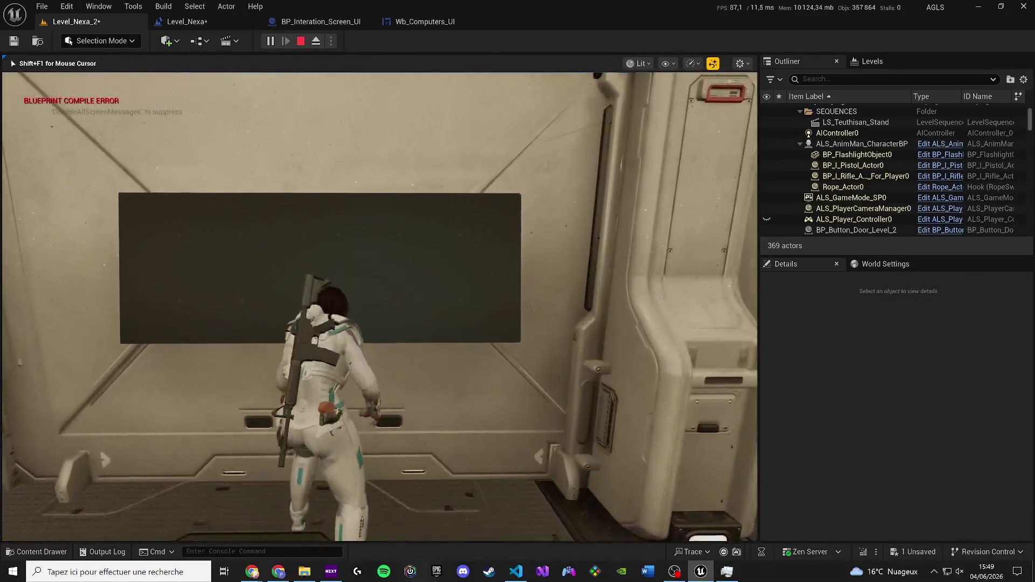
key("e")
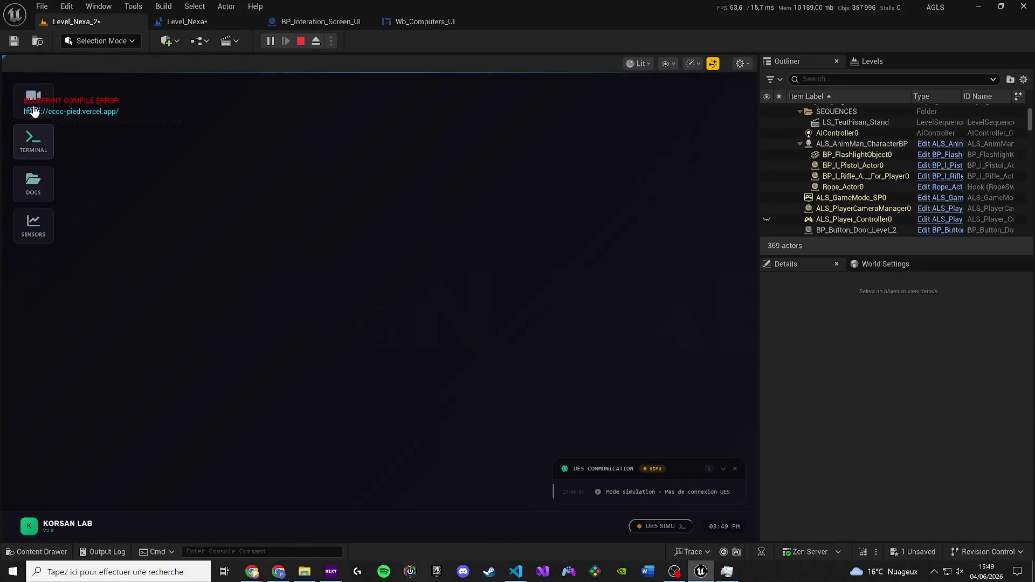
Open CCTV and select CAM-04 AIRLOCK, then view the Level_Nexa level blueprint's debug objects.
left_click(33, 102)
double_click(371, 330)
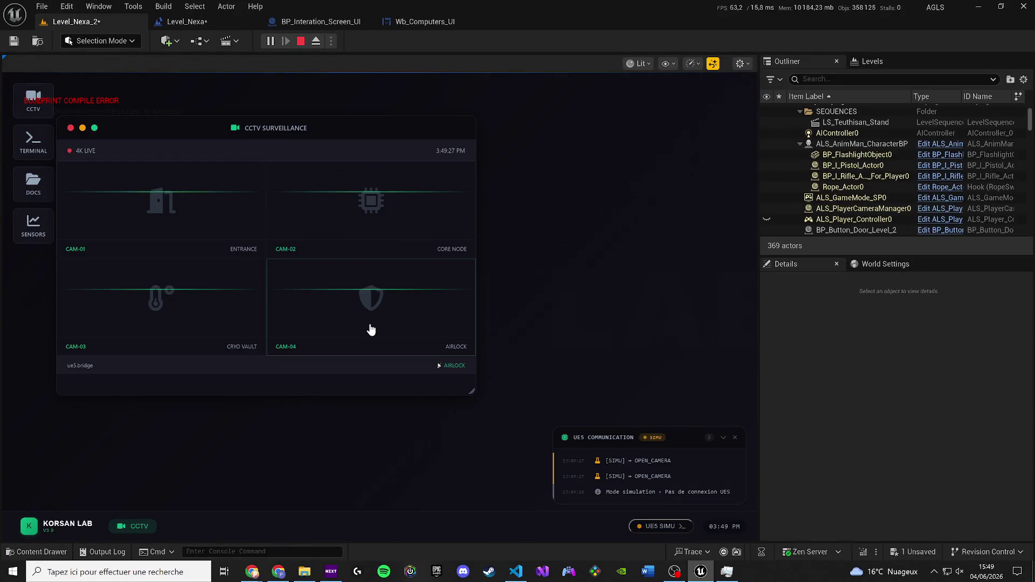
left_click(371, 330)
left_click(365, 319)
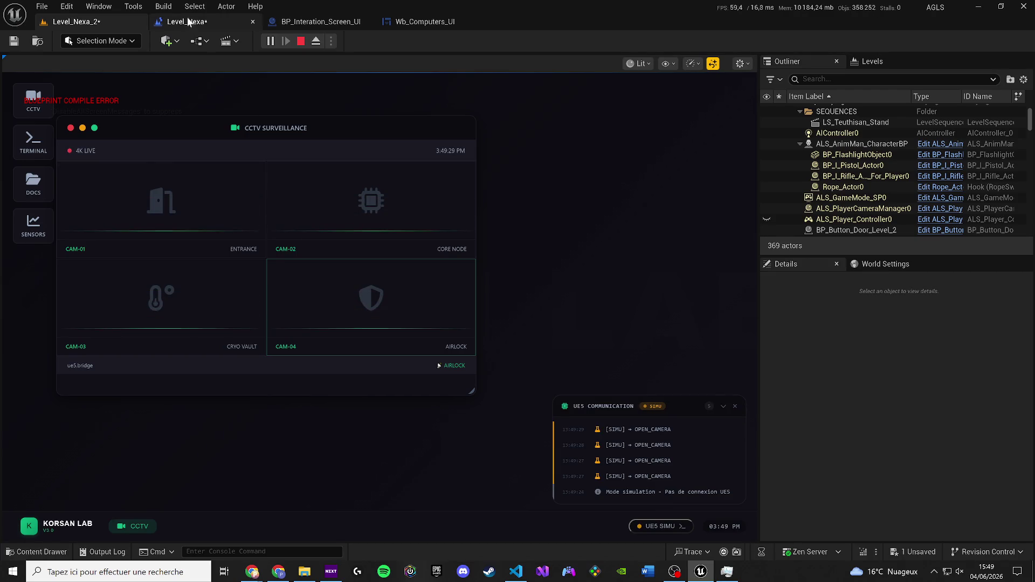
left_click(183, 22)
left_click(576, 43)
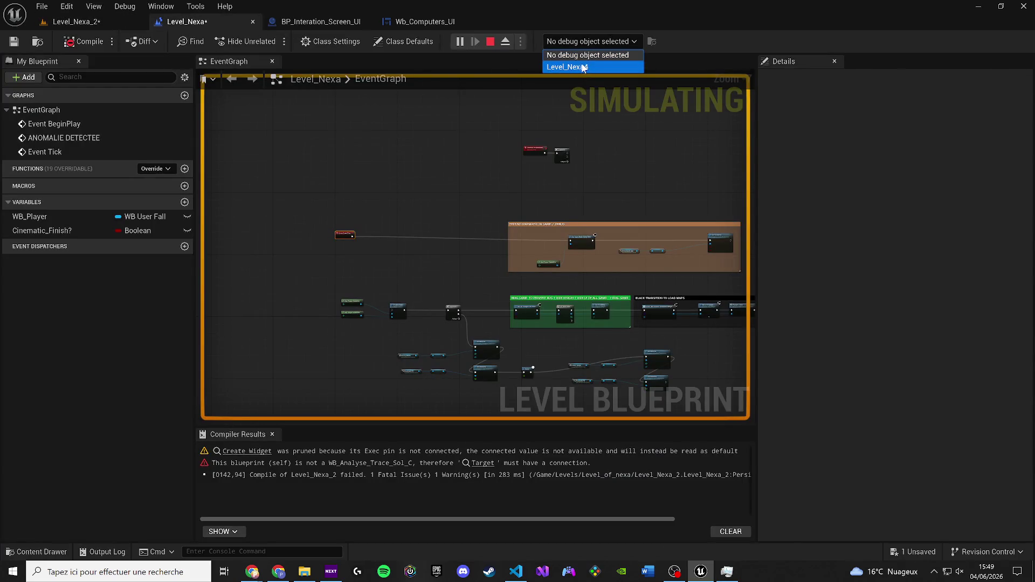
Reorder the blueprint tabs and set the debug object to the running Wb_Computers_UI_C_0 widget.
left_click(579, 67)
left_click(356, 21)
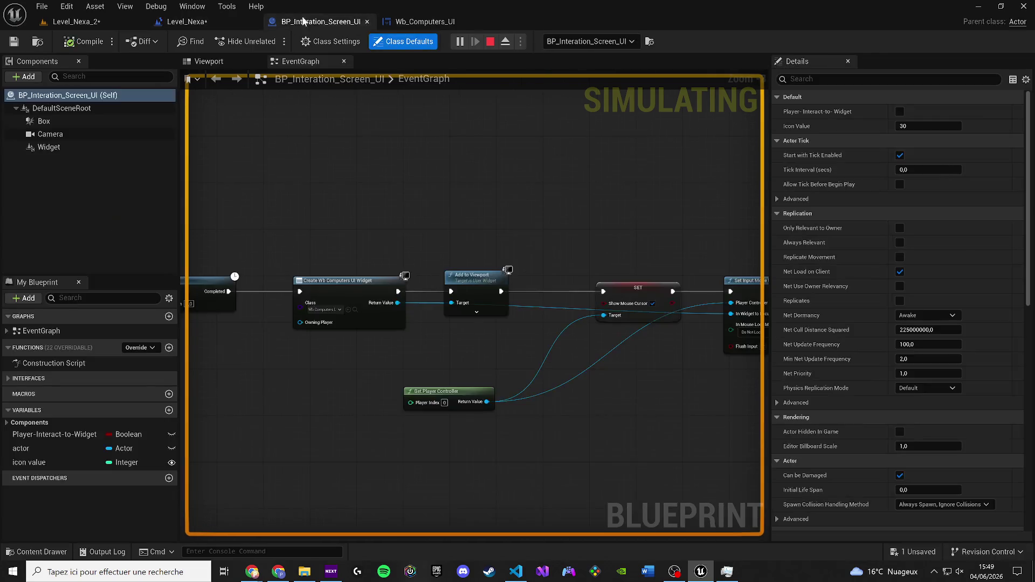
left_click(425, 22)
left_click(283, 22)
left_click_drag(415, 22, 278, 22)
left_click(590, 42)
left_click(577, 67)
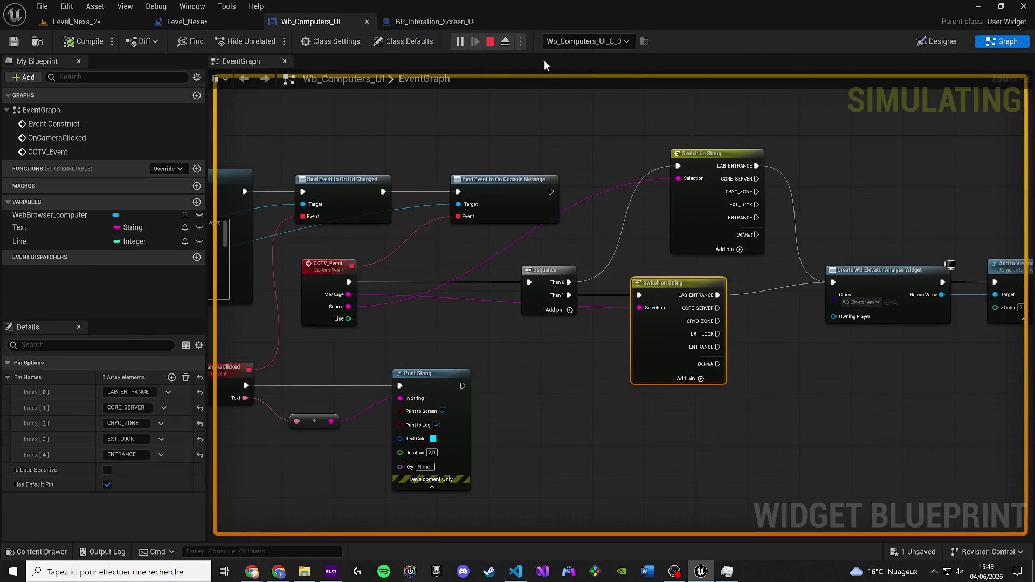
Detach the Wb_Computers_UI editor into its own enlarged floating window.
scroll(436, 219, "down", 2)
left_click_drag(315, 21, 420, 111)
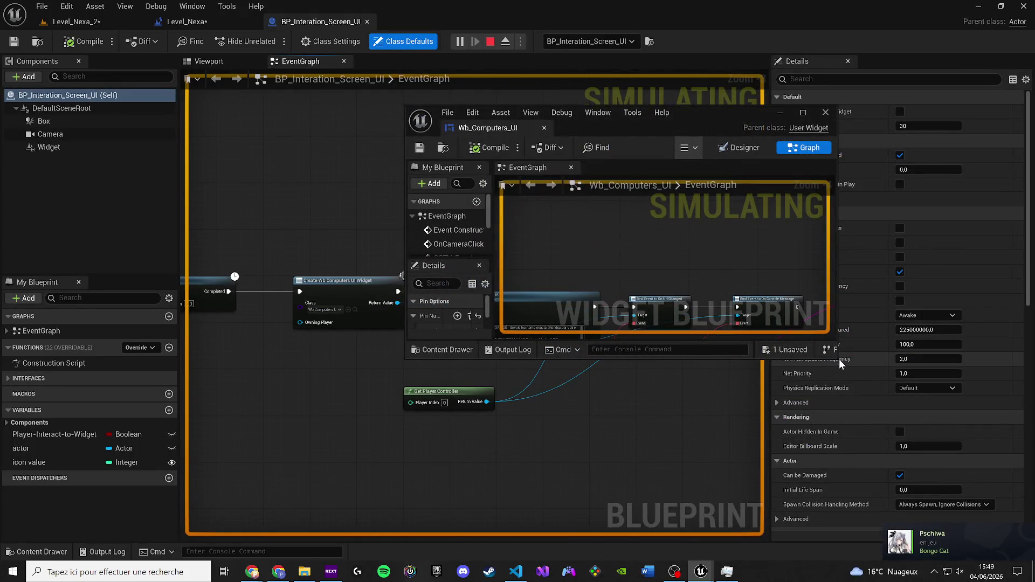
left_click_drag(835, 358, 989, 515)
Quit Steam from the system tray and go back to the running Level_Nexa_2 game.
left_click(934, 571)
right_click(938, 506)
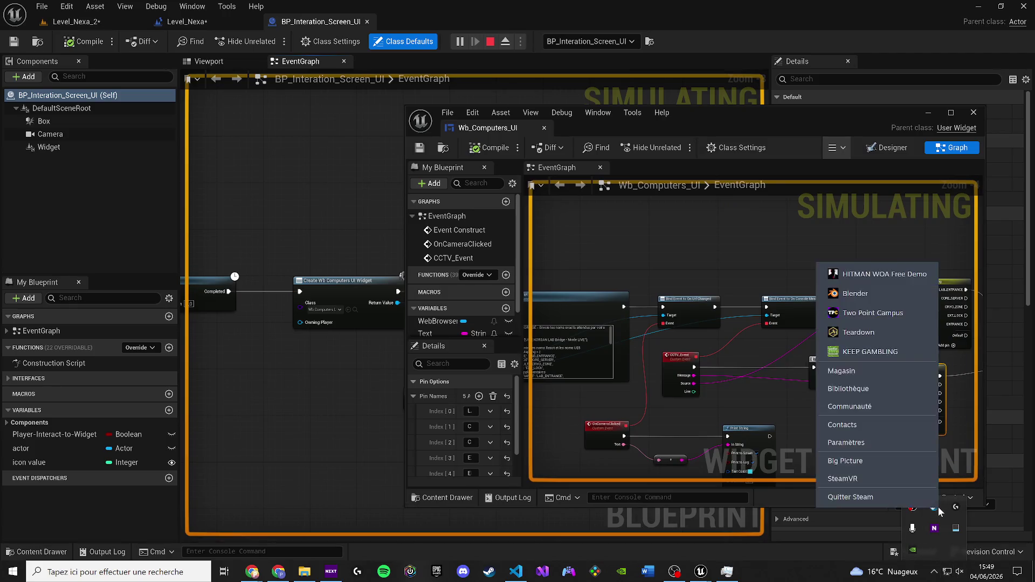
left_click(916, 497)
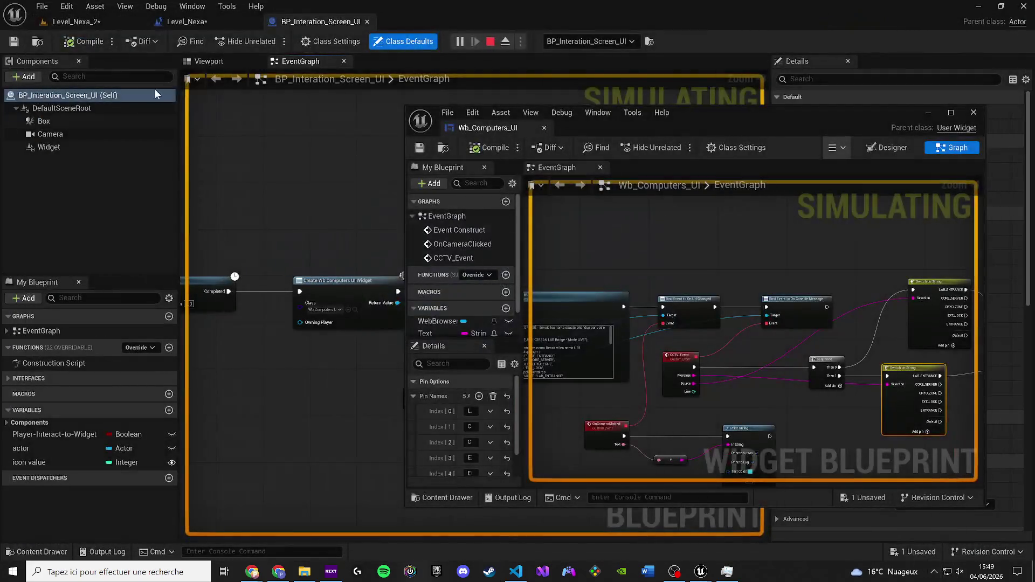
left_click(72, 21)
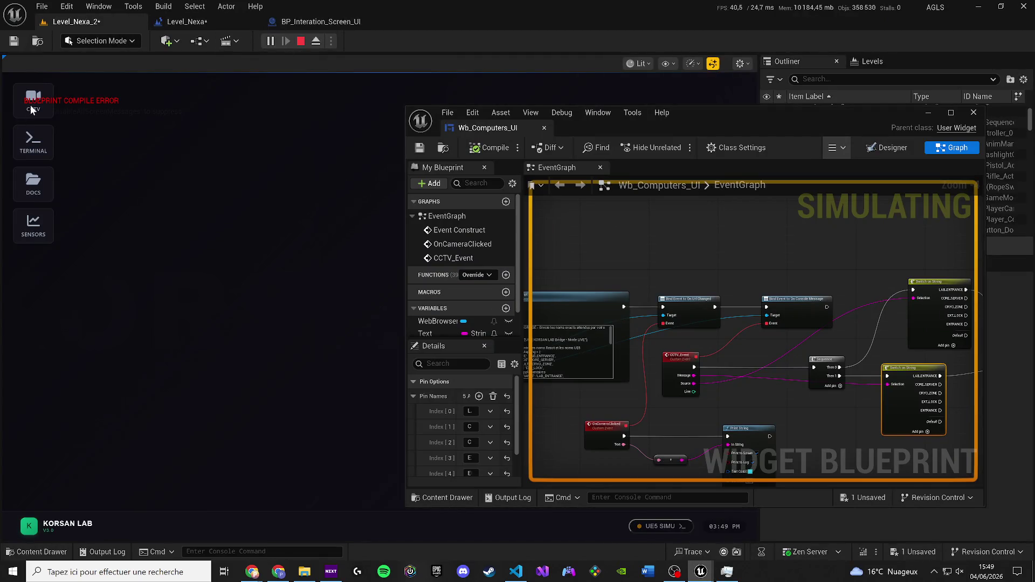
Open the CCTV surveillance window, pan the widget graph slightly, then stop the simulation.
left_click(30, 104)
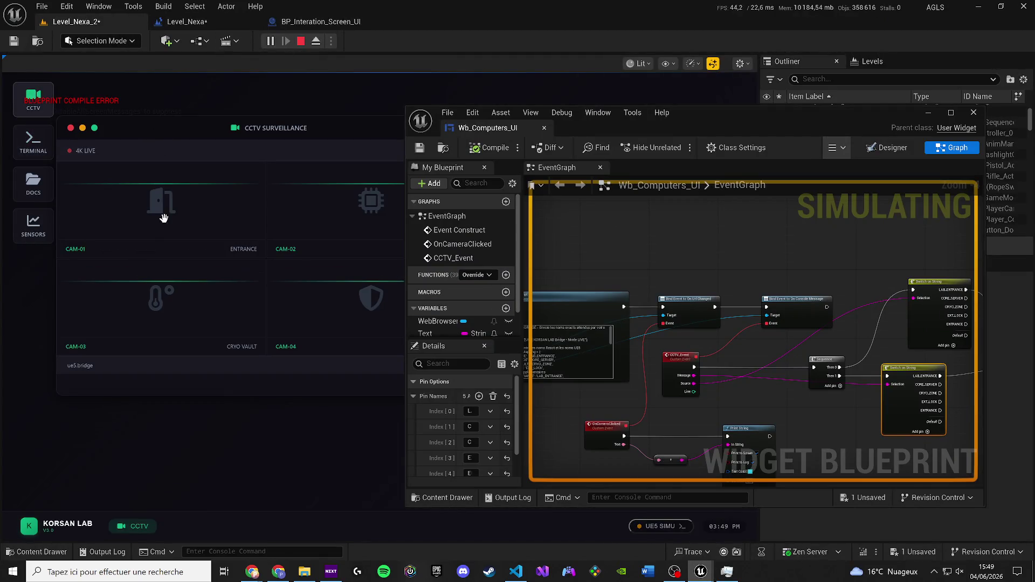
scroll(562, 278, "down", 2)
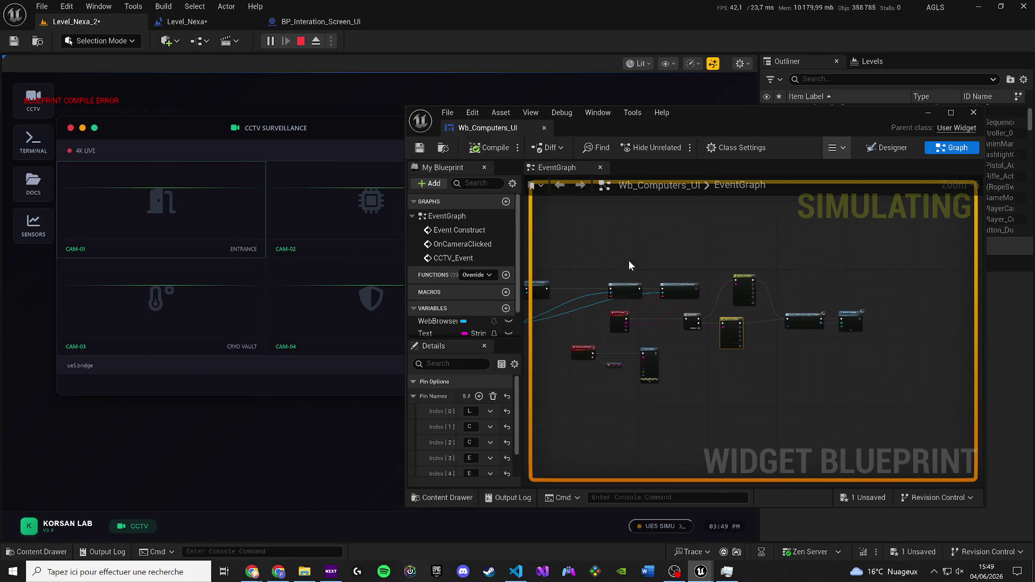
left_click_drag(620, 270, 693, 240)
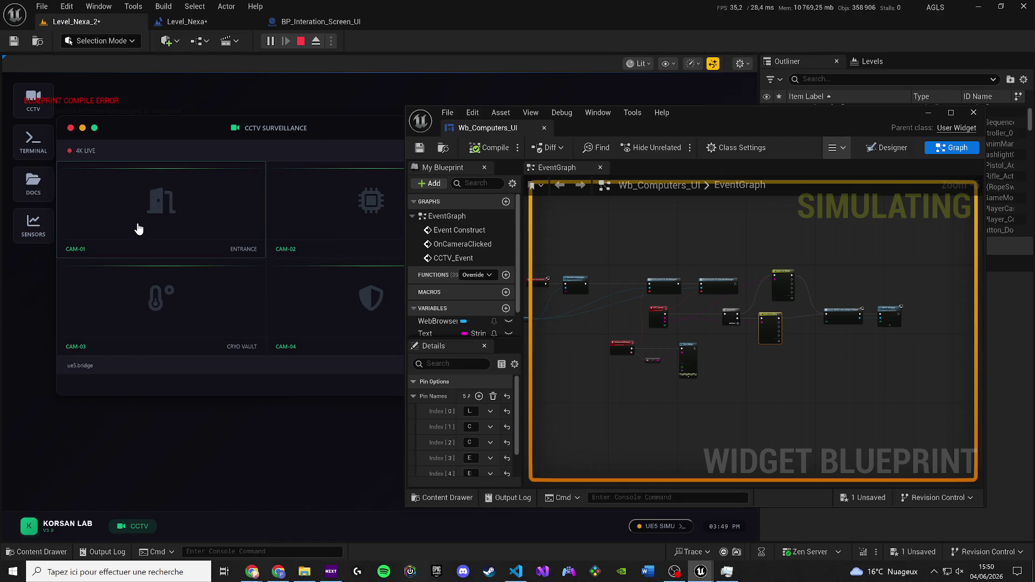
left_click(301, 41)
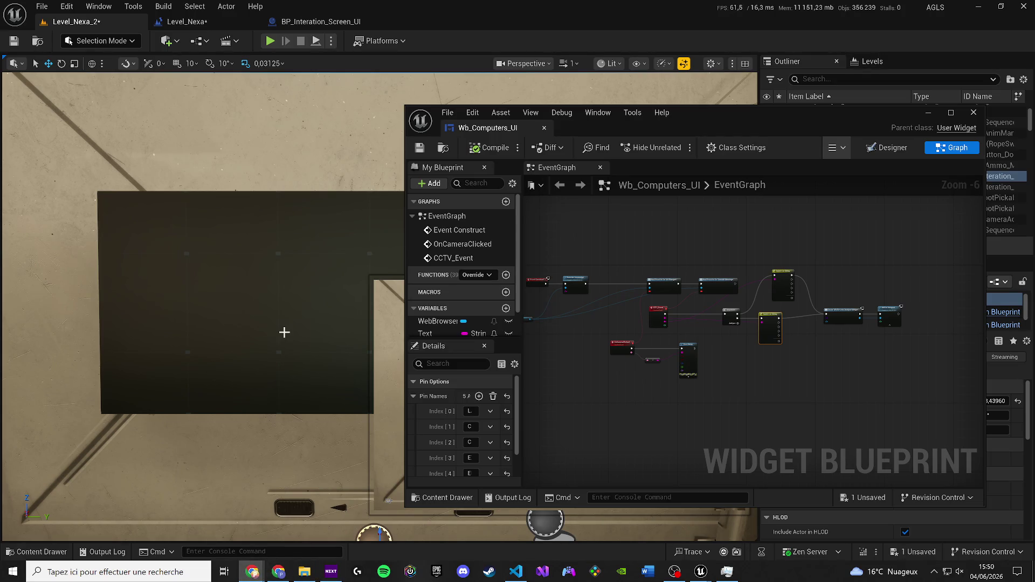
Close the BP_Interation_Screen_UI blueprint and dock Wb_Computers_UI into the main editor.
left_click(448, 113)
left_click(366, 21)
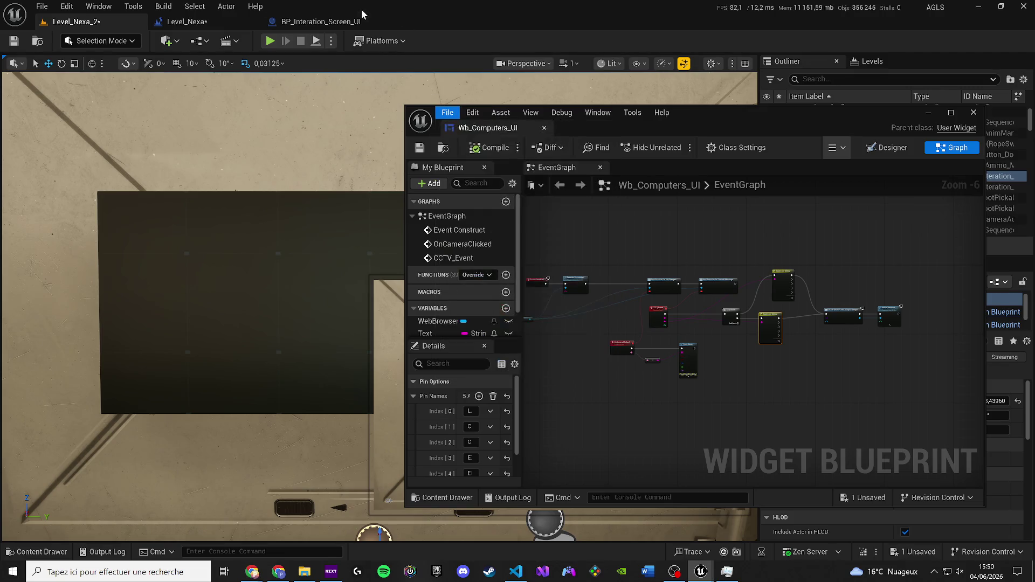
left_click(367, 21)
mouse_move(485, 128)
left_mouse_down()
mouse_move(384, 38)
mouse_move(312, 21)
left_mouse_up()
Open WB_elevator_Analyse's event graph, close it, and select the upper Switch on String node.
scroll(418, 250, "up", 7)
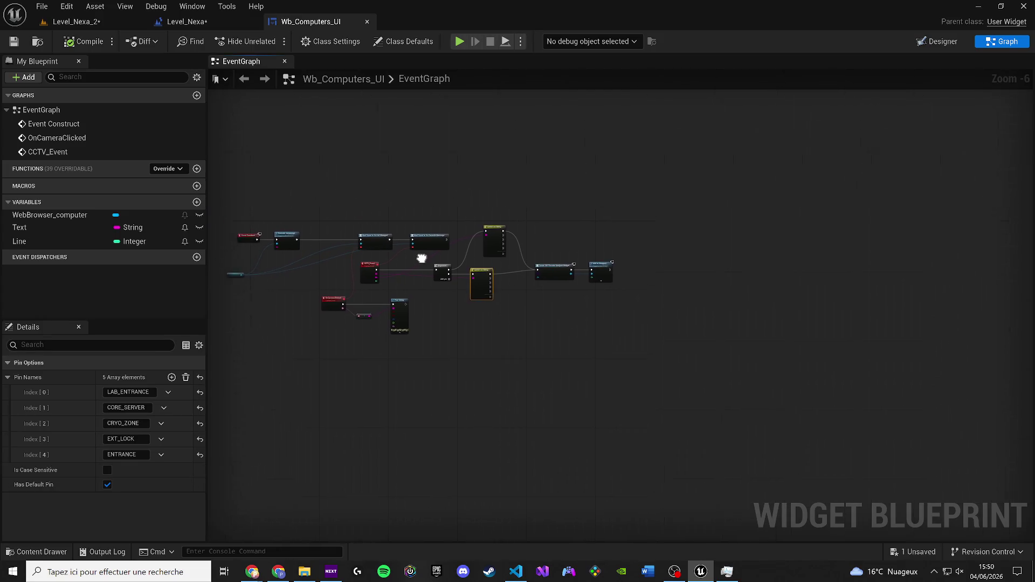
left_click(647, 300)
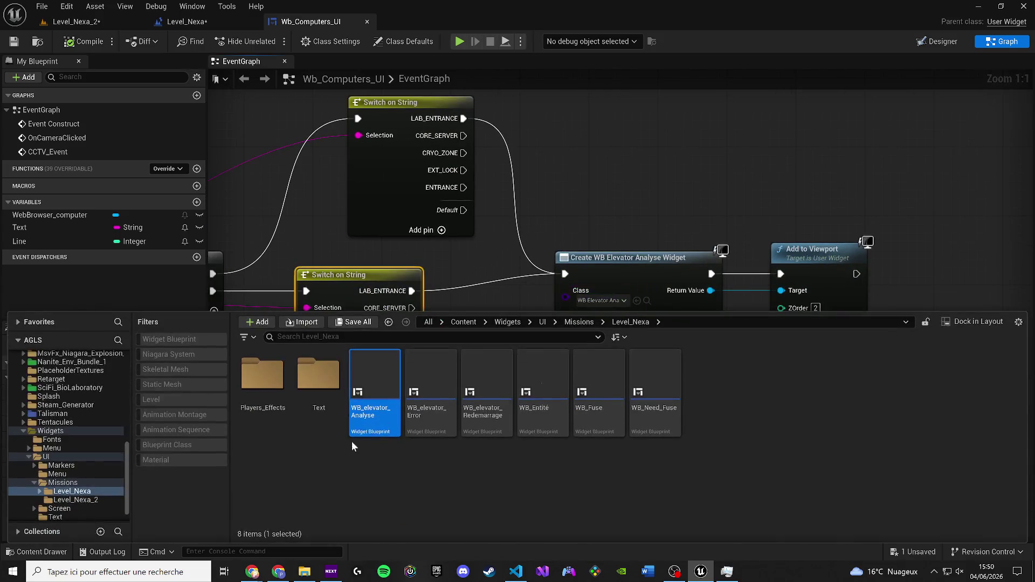
double_click(384, 412)
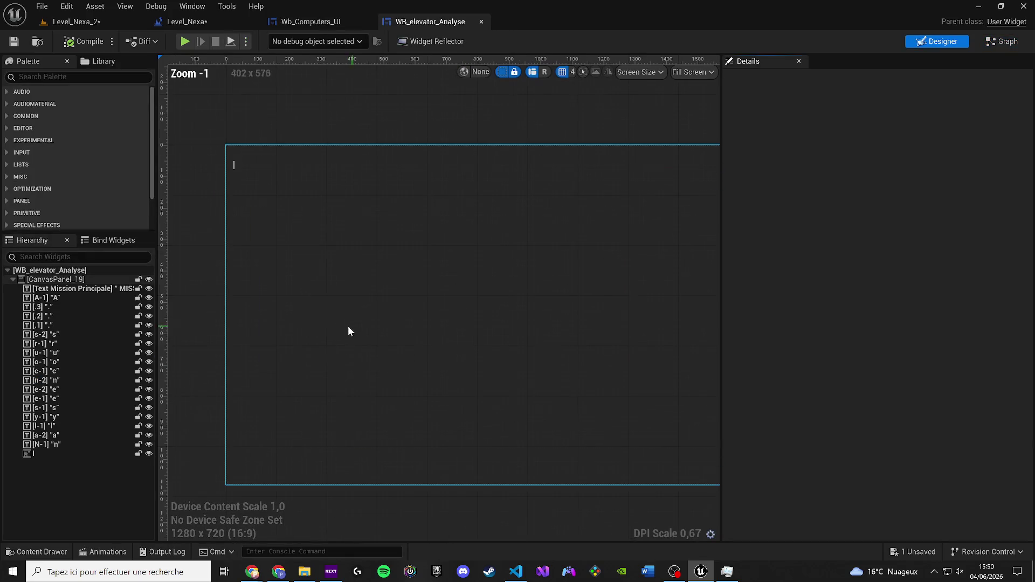
left_click(1001, 44)
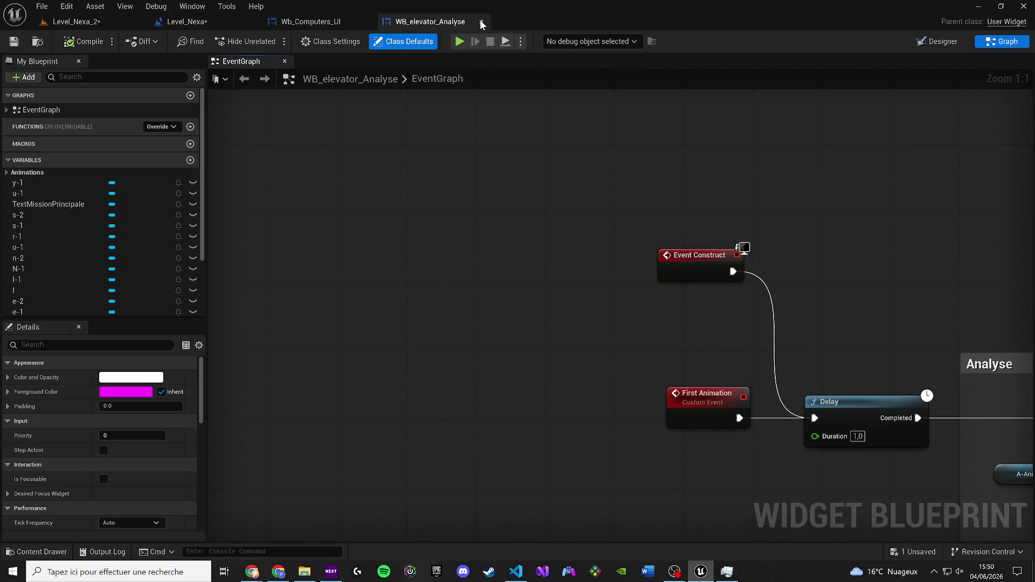
left_click(480, 22)
left_click(399, 127)
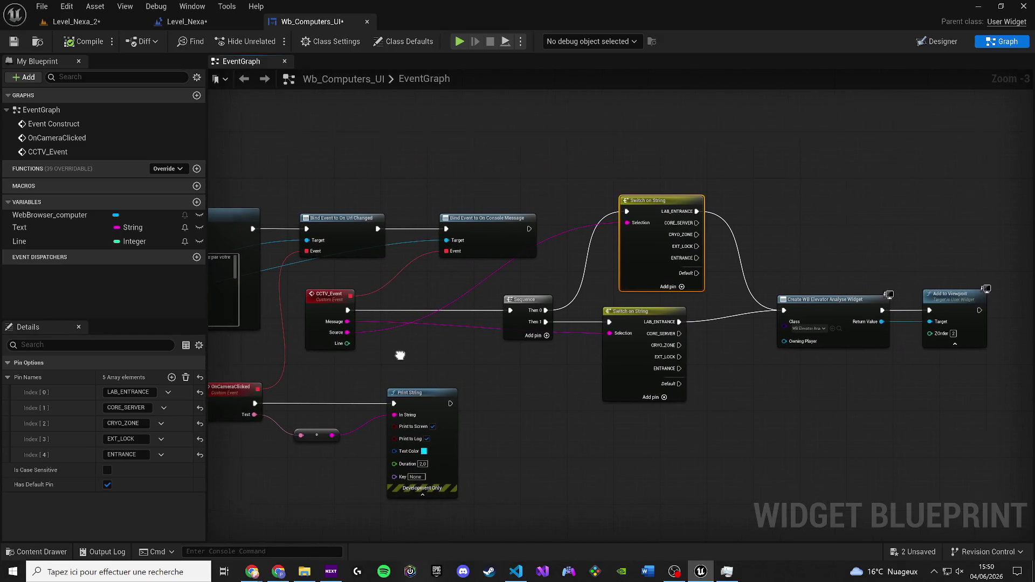
Save the Wb_Computers_UI blueprint and switch via Chrome to VS Code.
left_click(14, 41)
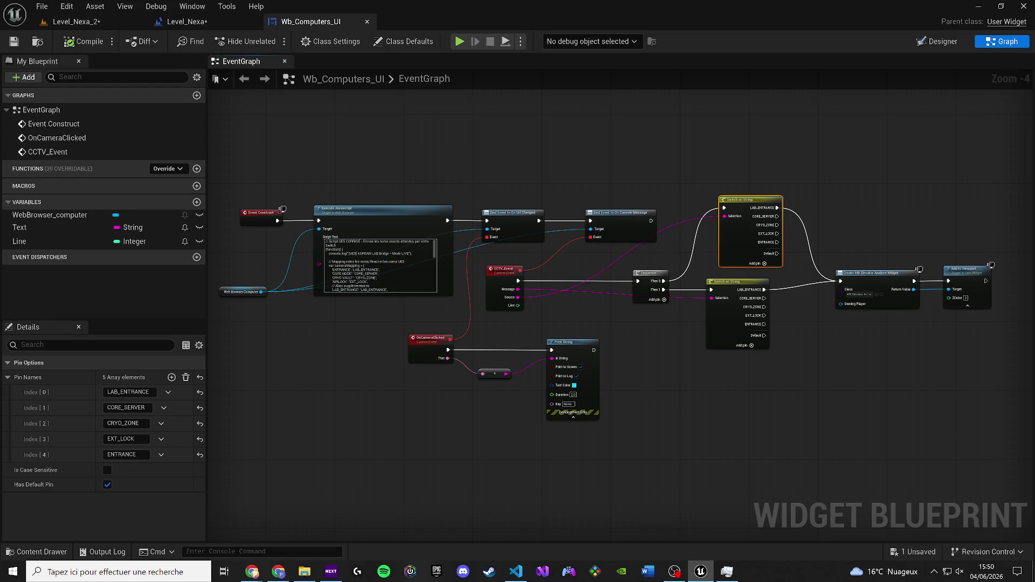
left_click(252, 572)
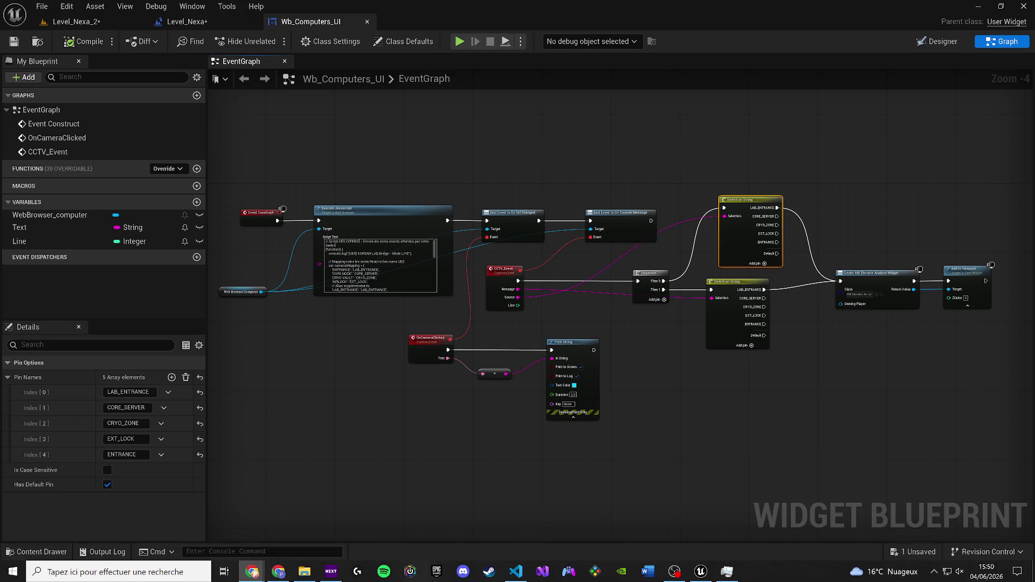
left_click(516, 572)
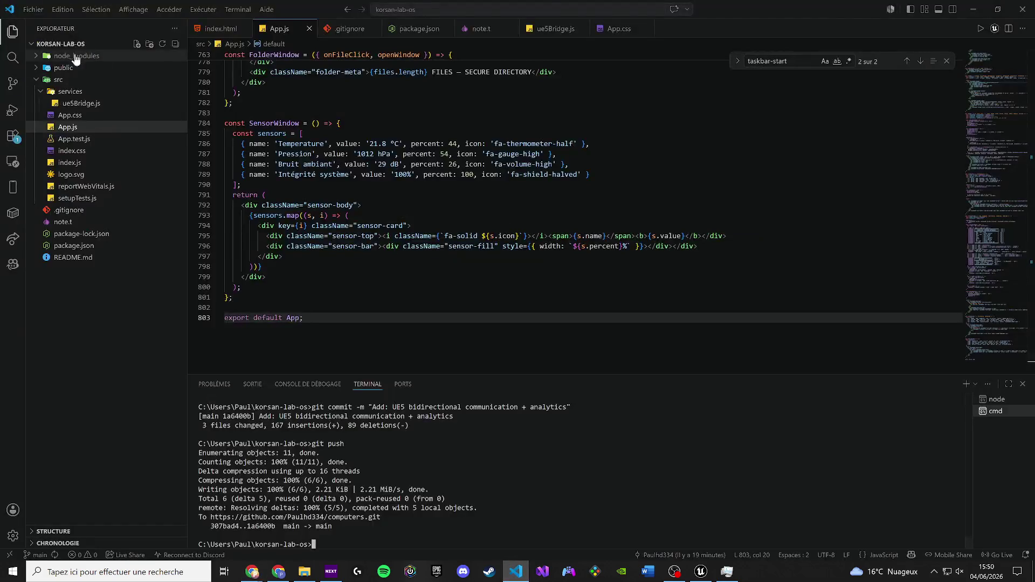
Open ue5Bridge.js, select all its text, then clear the selection.
left_click(97, 103)
key("ctrl+a")
left_click(232, 297)
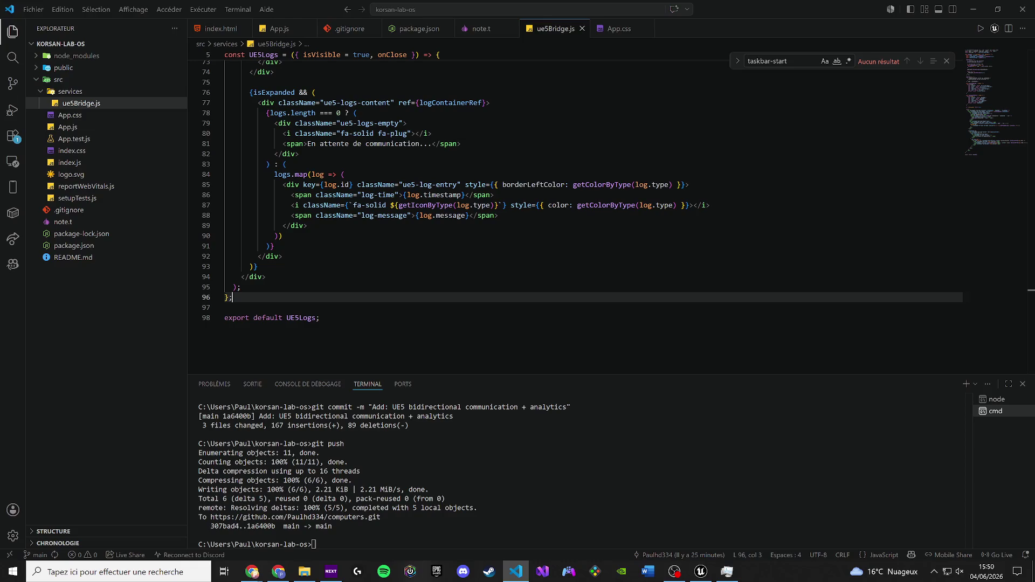
Adjust and mute the system volume, then go to App.css.
left_click(253, 572)
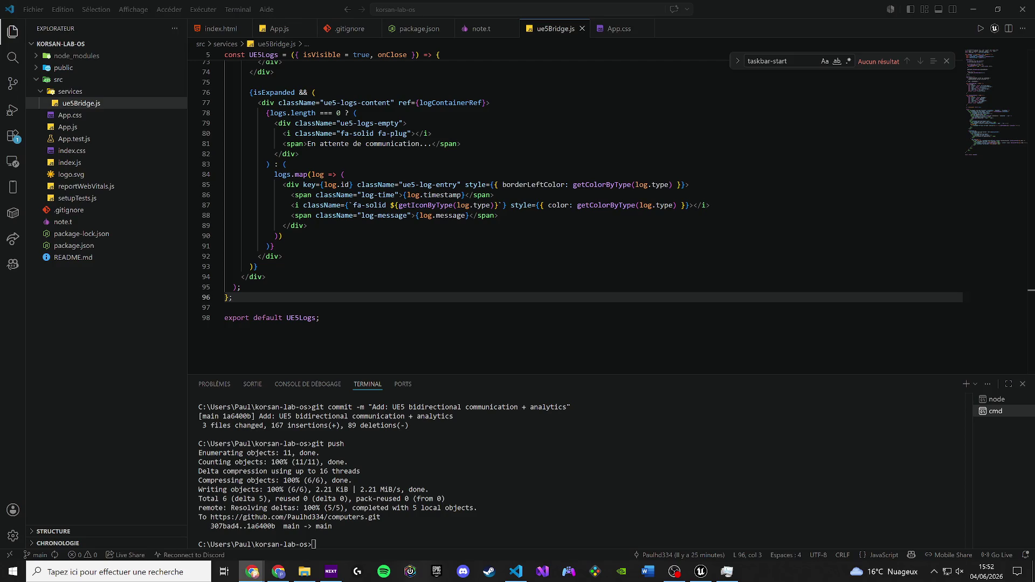
right_click(278, 572)
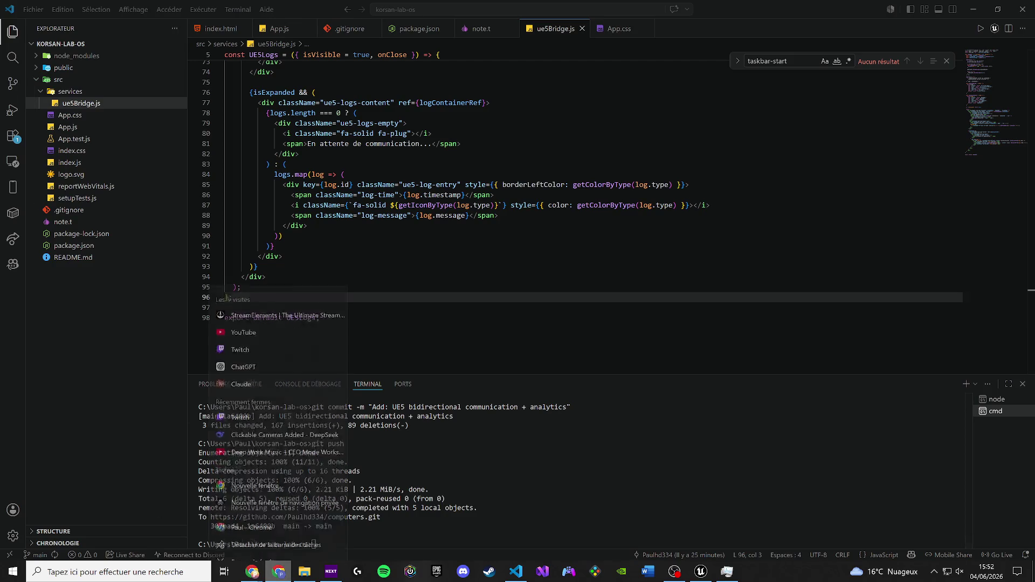
key("Escape")
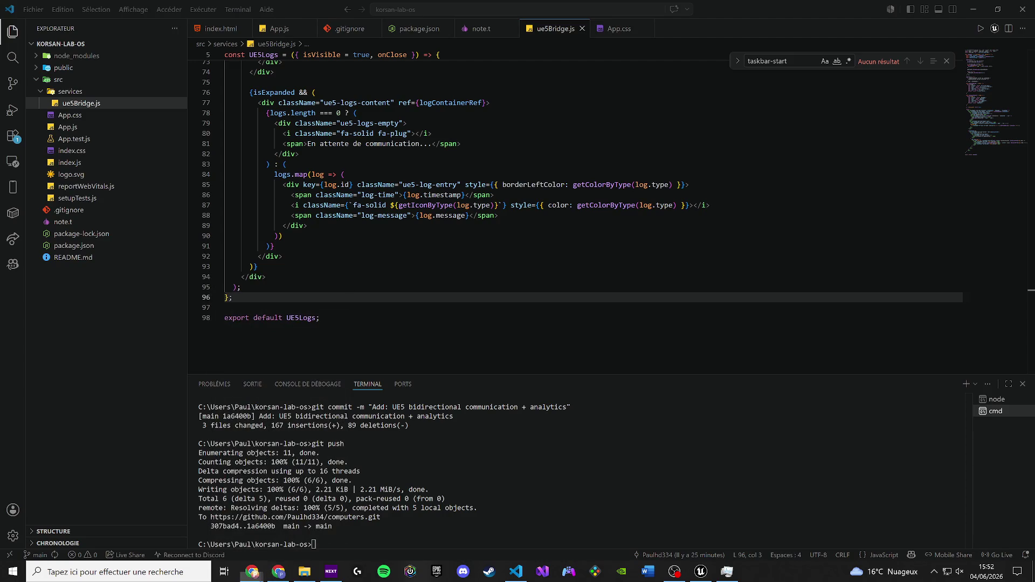
key("XF86AudioRaiseVolume")
key("XF86AudioLowerVolume")
key("XF86AudioLowerVolume")
key("XF86AudioLowerVolume")
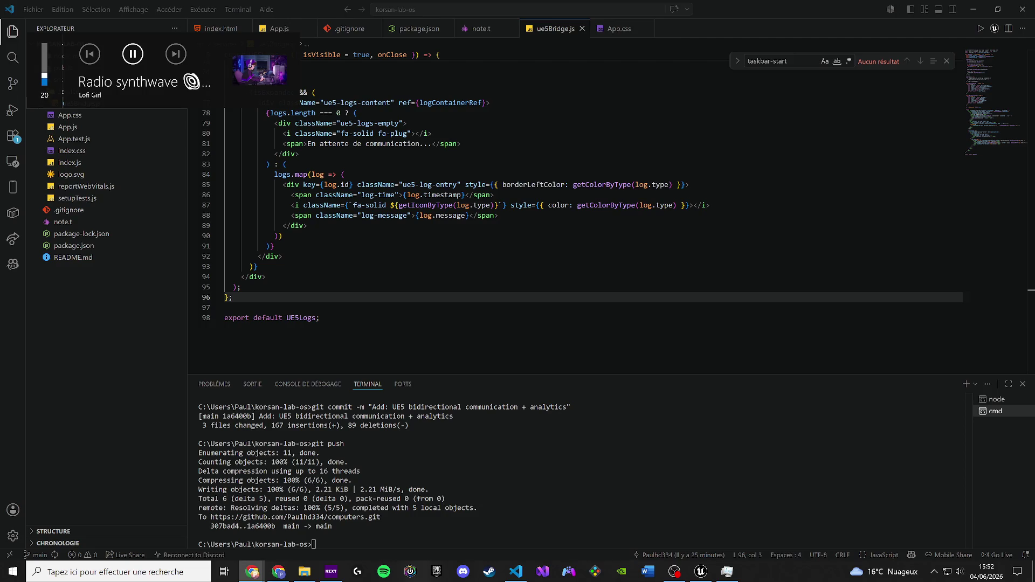
key("XF86AudioMute")
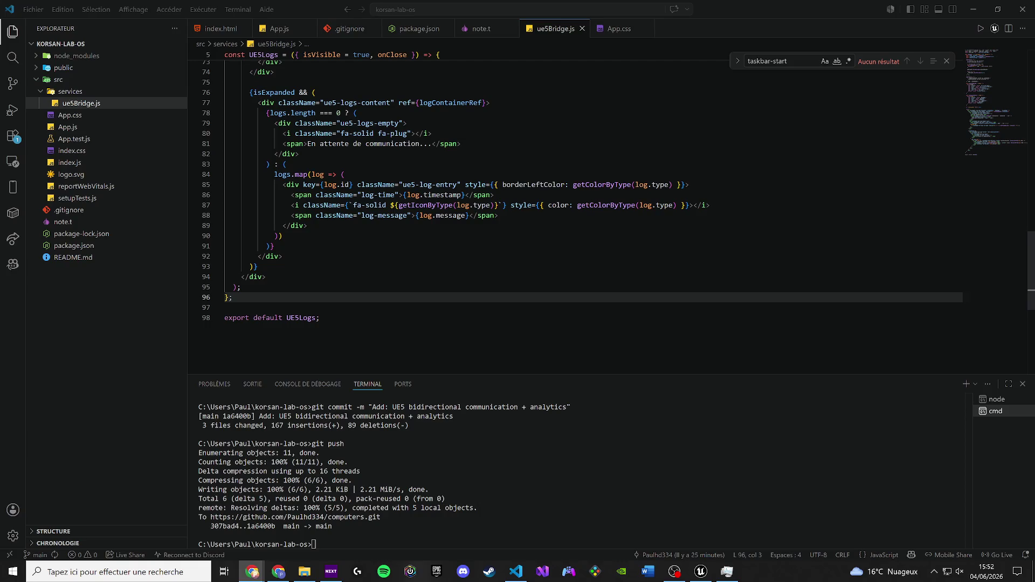
left_click(601, 30)
Close the note.t, package.json, .gitignore and index.html tabs.
left_click(513, 30)
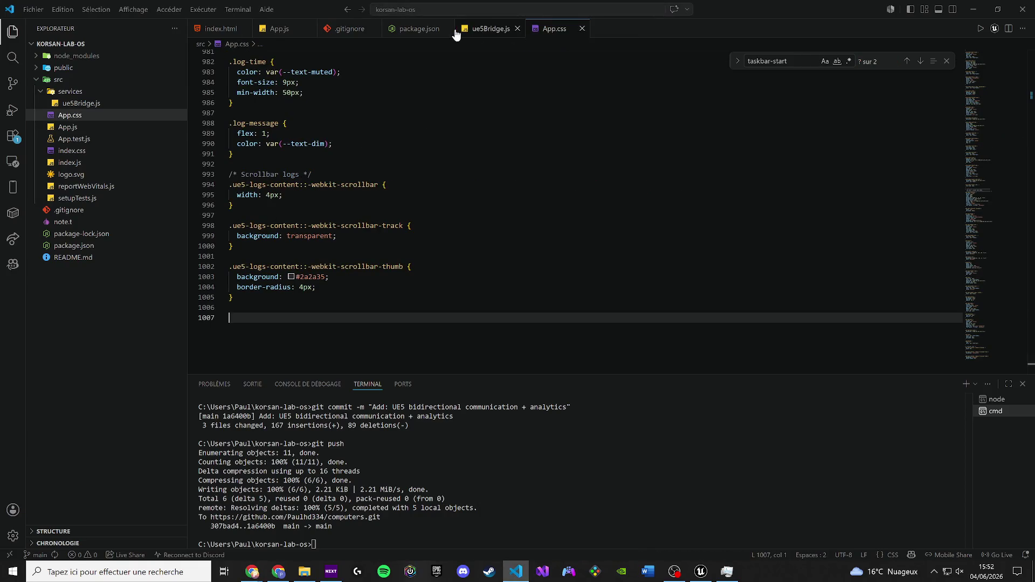
left_click(447, 29)
left_click(379, 29)
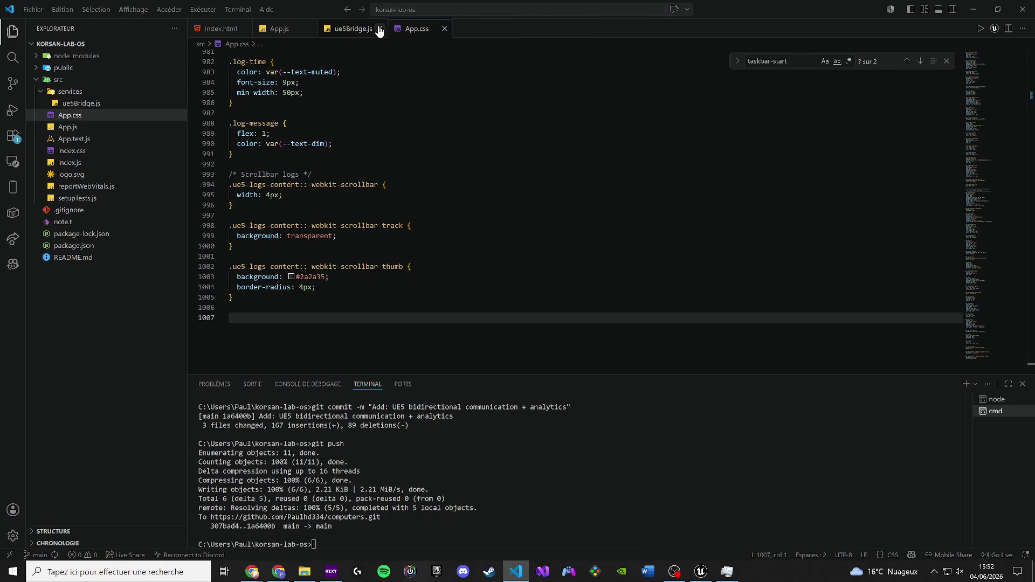
left_click(243, 29)
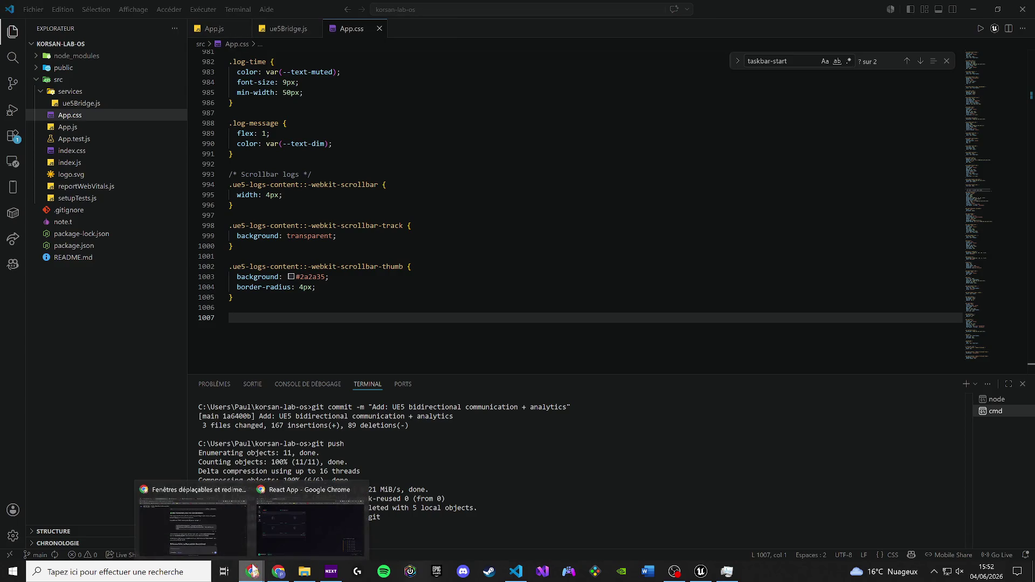
Select and delete all the CSS in App.css.
left_click(303, 92)
left_click(336, 236)
key("ctrl+a")
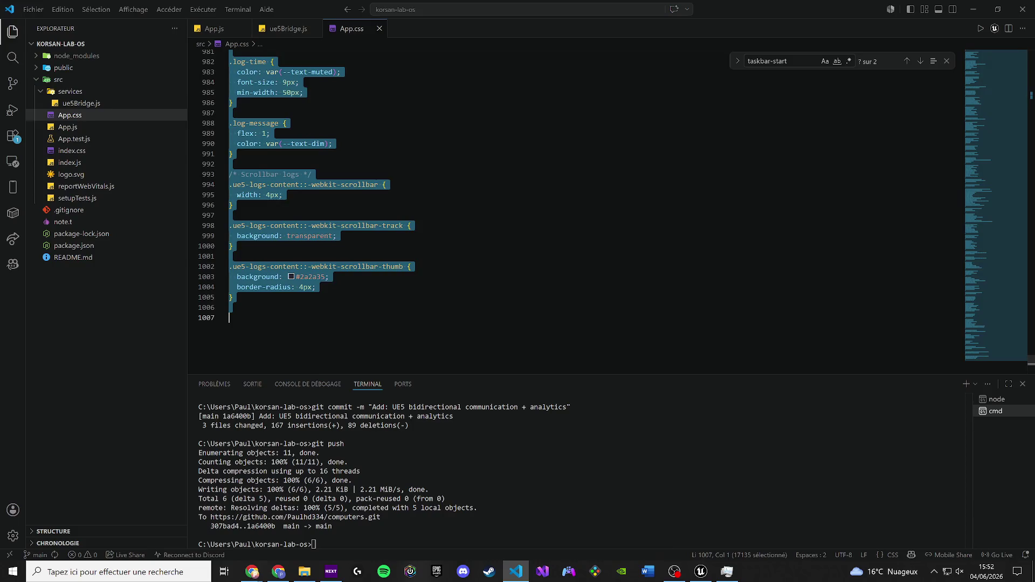
key("Delete")
Bring the React App Chrome window to the front.
key("alt+Tab")
left_click(277, 241)
key("alt+Tab")
key("Escape")
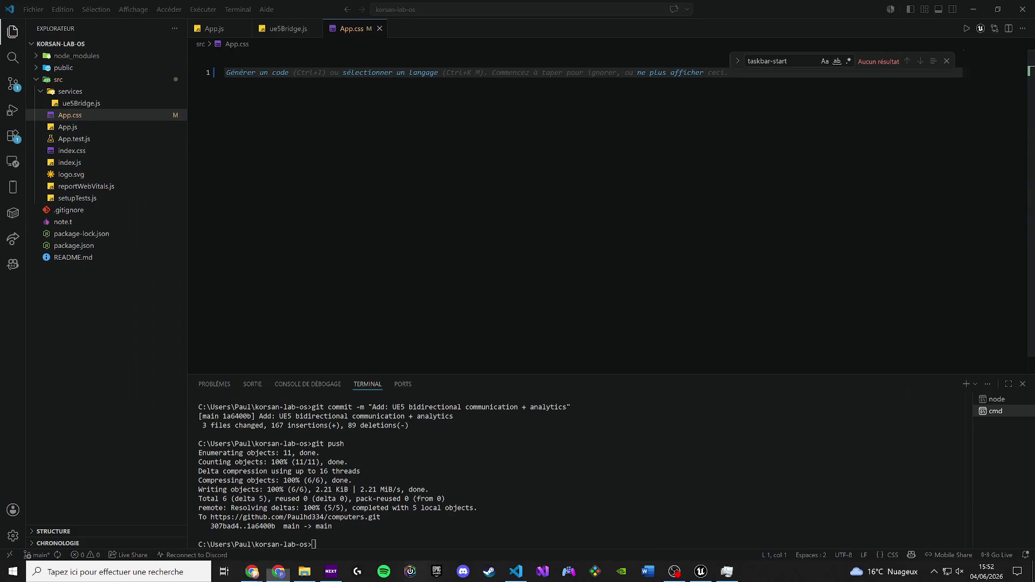
key("alt+Tab")
left_click(256, 342)
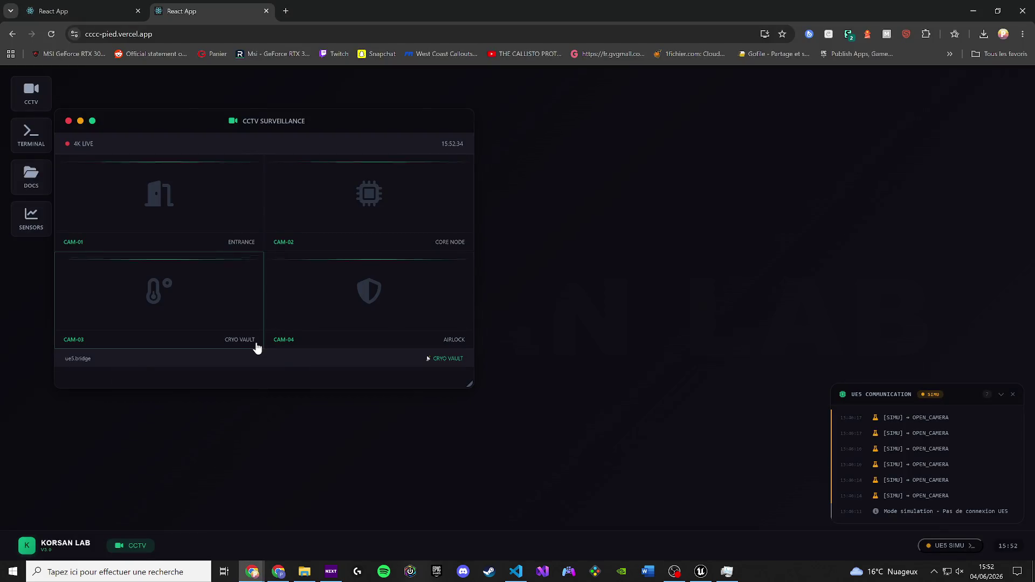
Reload the localhost:3000 tab to see the unstyled app, then minimise Chrome.
key("F5")
right_click(304, 570)
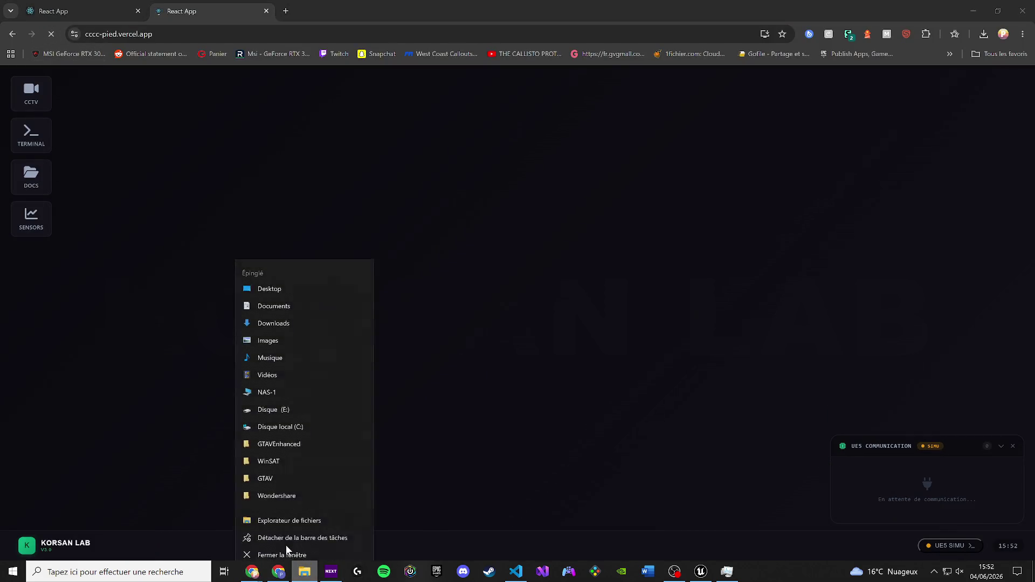
left_click(67, 8)
left_click(49, 33)
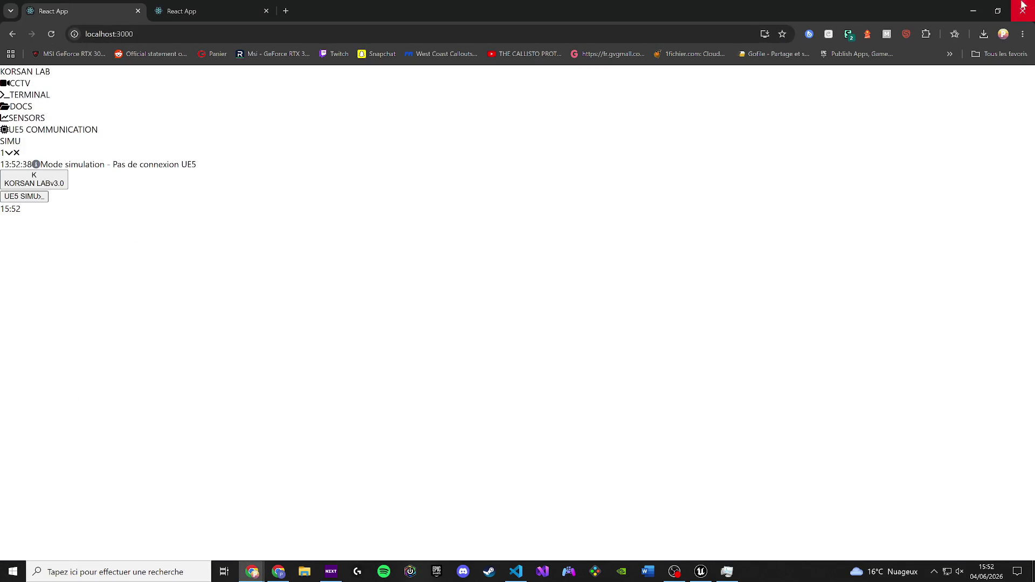
left_click(973, 11)
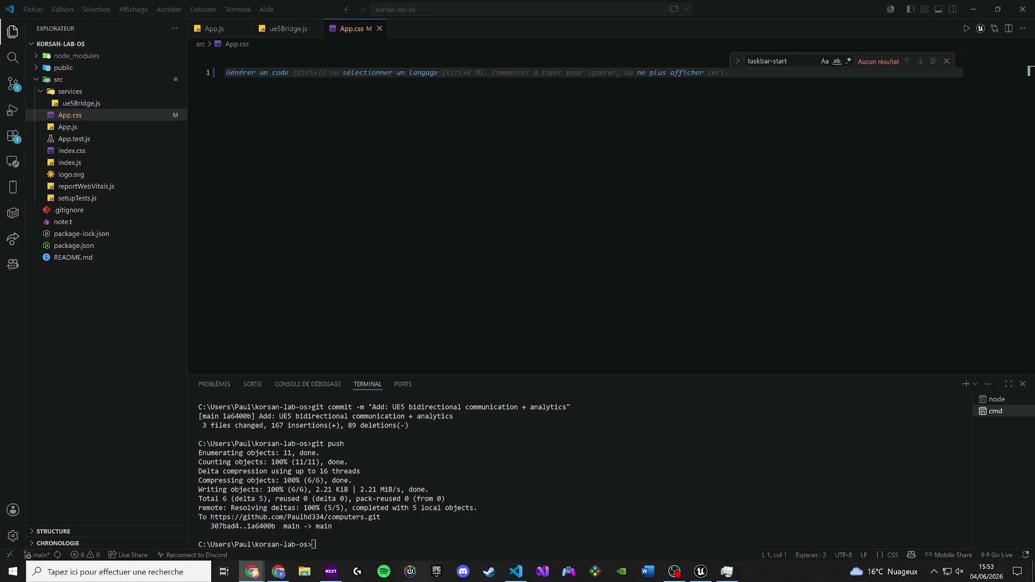
Paste the CSS back into the empty App.css and bring the React App forward.
key("ctrl+v")
key("alt+Tab")
key("Escape")
key("alt+Tab")
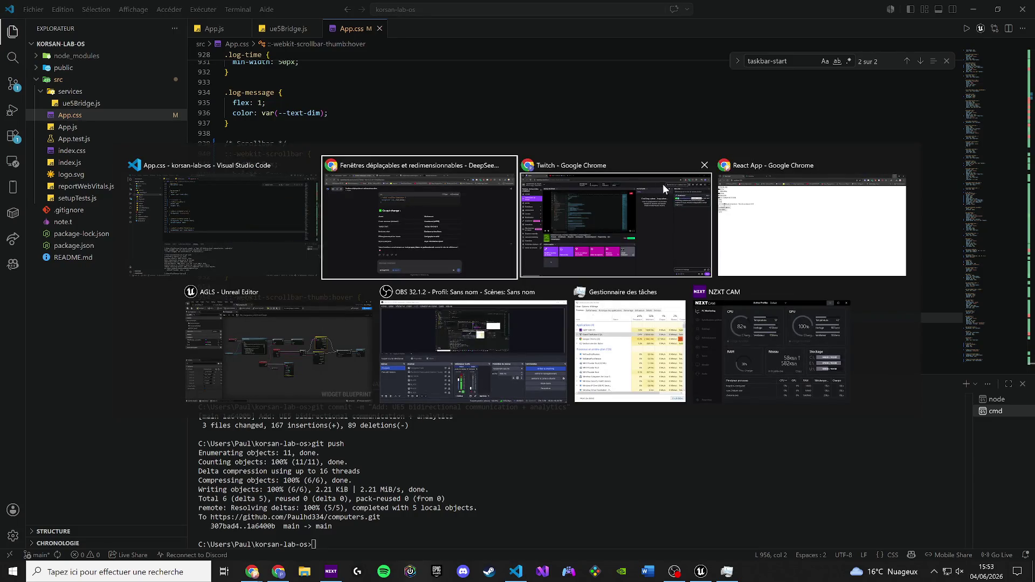
left_click(771, 205)
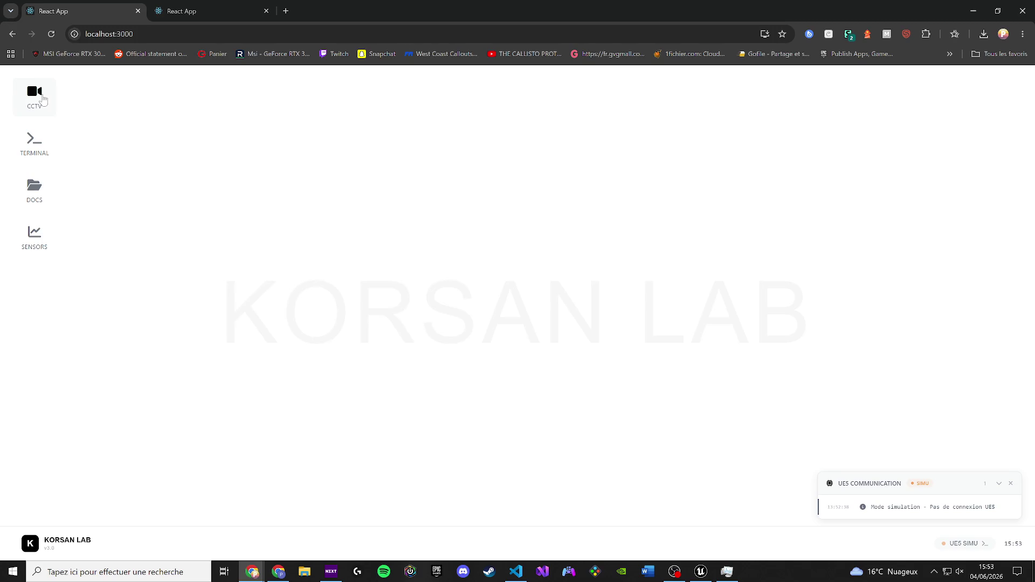
Open the CCTV window, centre it, take a screen capture, then return to App.css.
left_click(43, 100)
left_click_drag(187, 122, 495, 167)
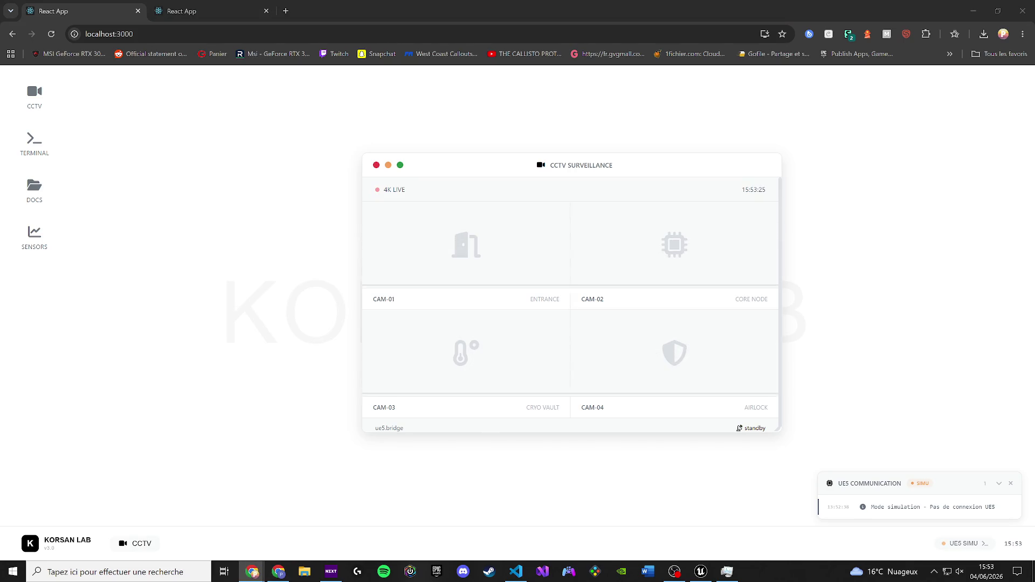
key("super")
type("c")
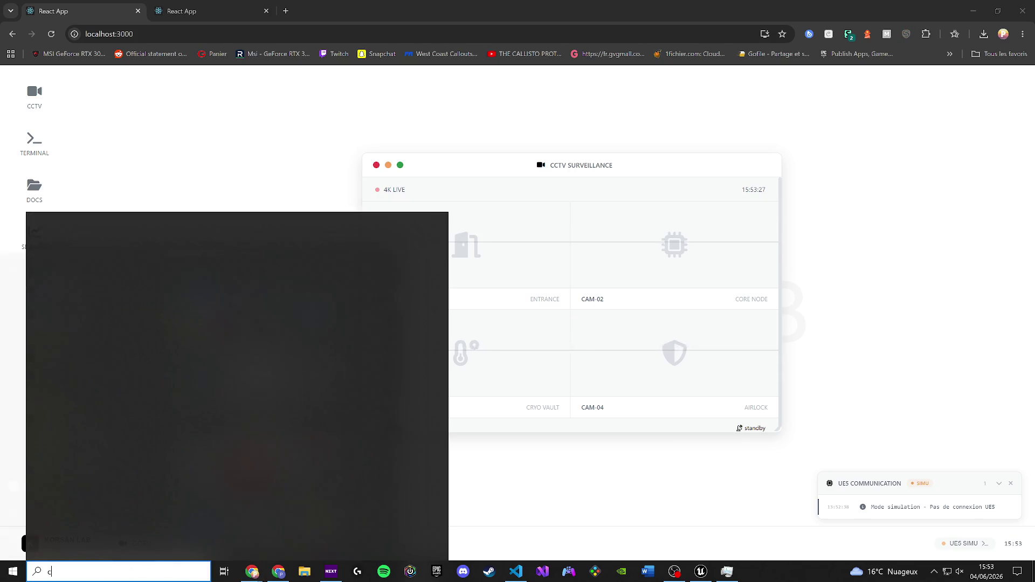
key("Return")
left_click(768, 329)
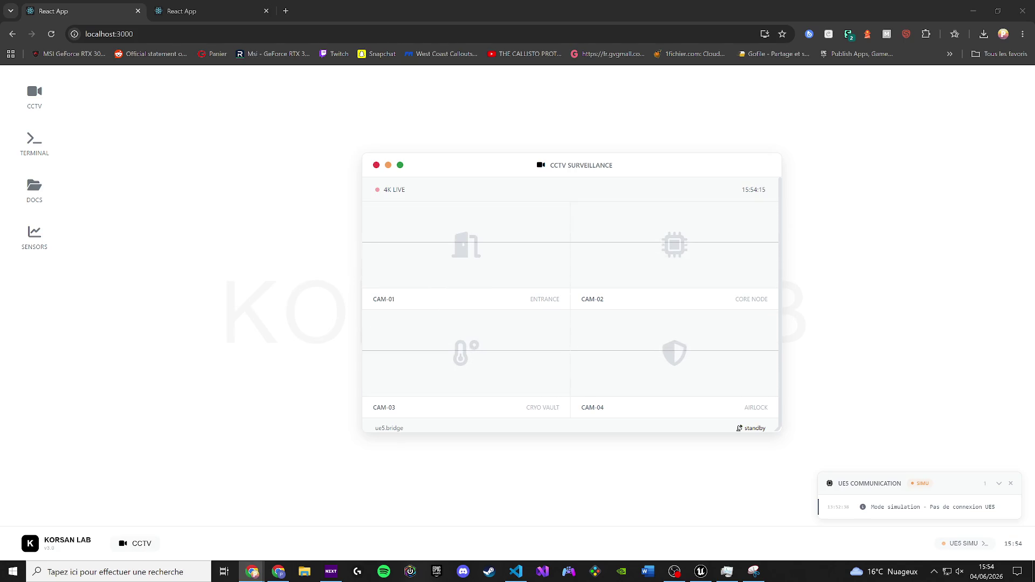
left_click(1008, 6)
left_click(335, 246)
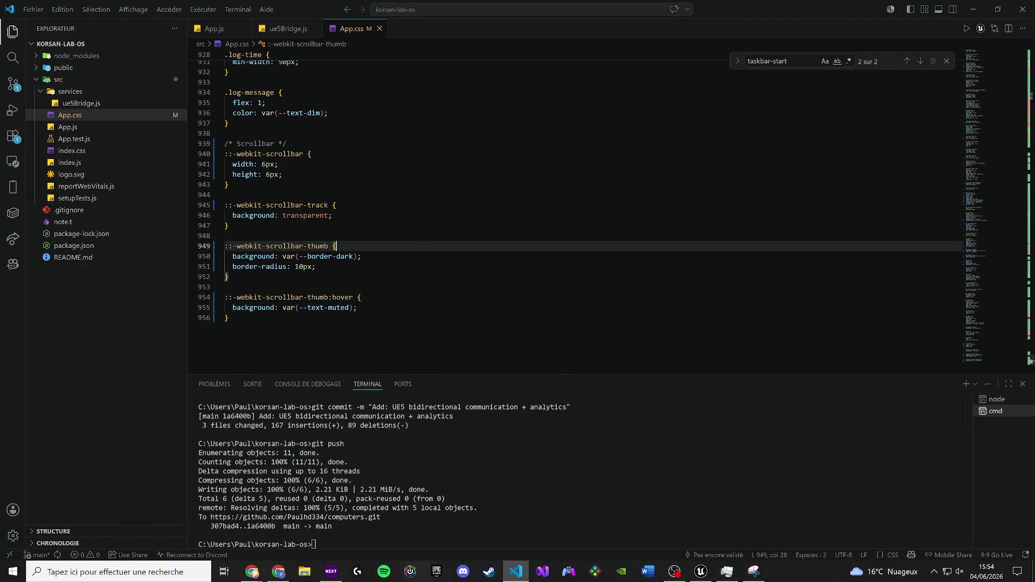
Delete the whole App.css stylesheet, close the capture tool, and minimise Chrome and VS Code.
key("ctrl+a")
key("Delete")
key("alt+Tab")
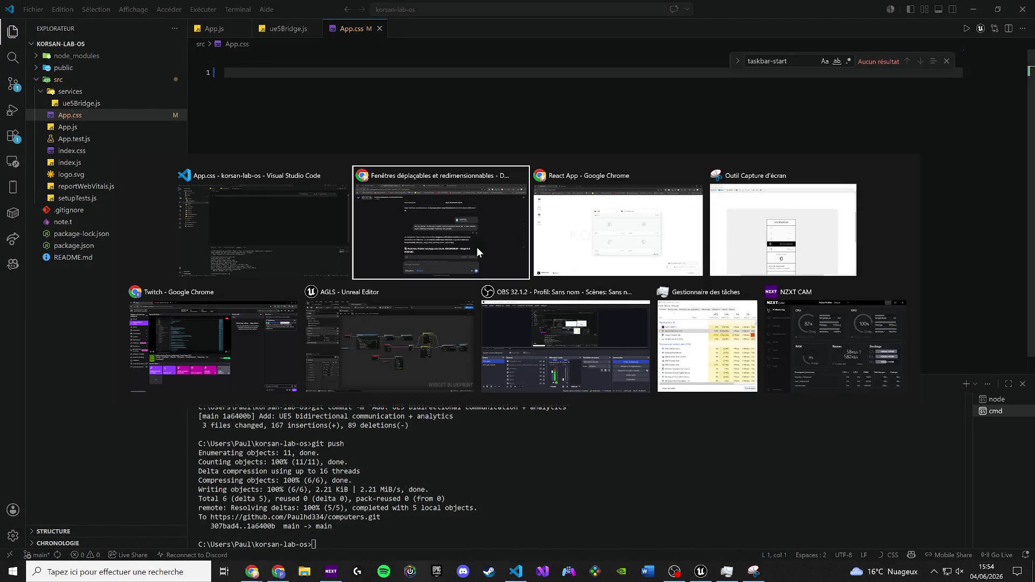
key("Tab")
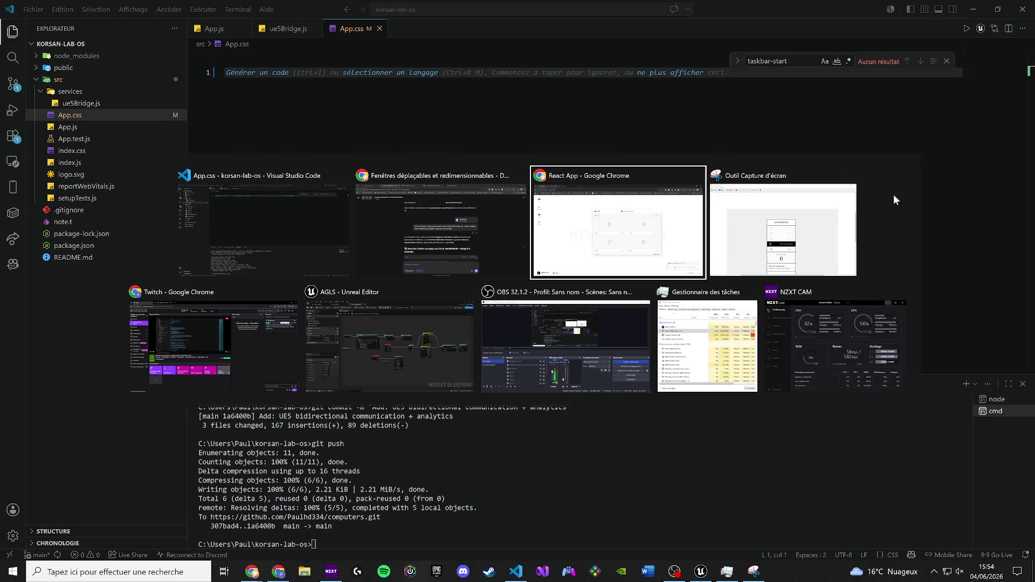
left_click(850, 175)
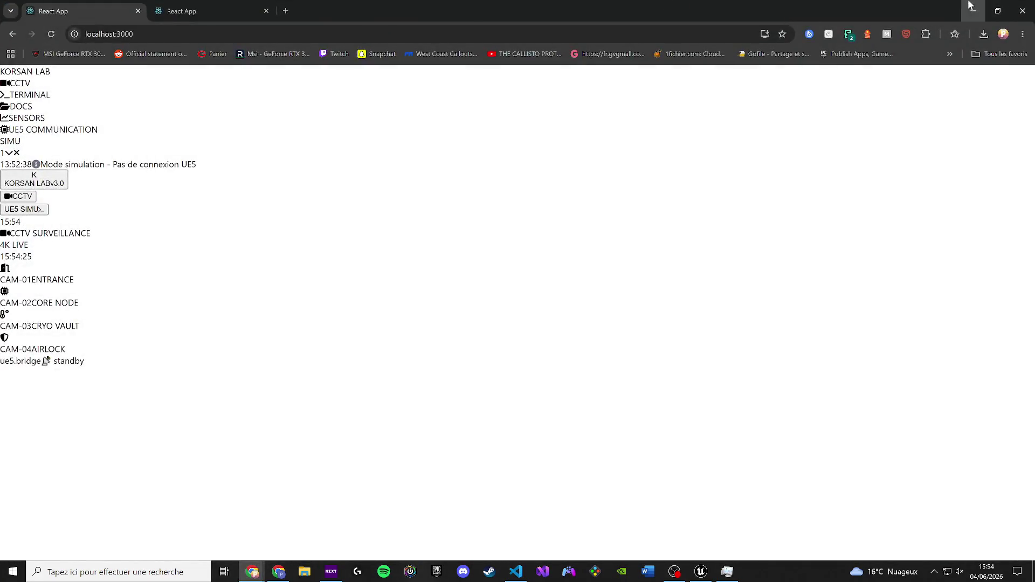
left_click(965, 7)
left_click(976, 10)
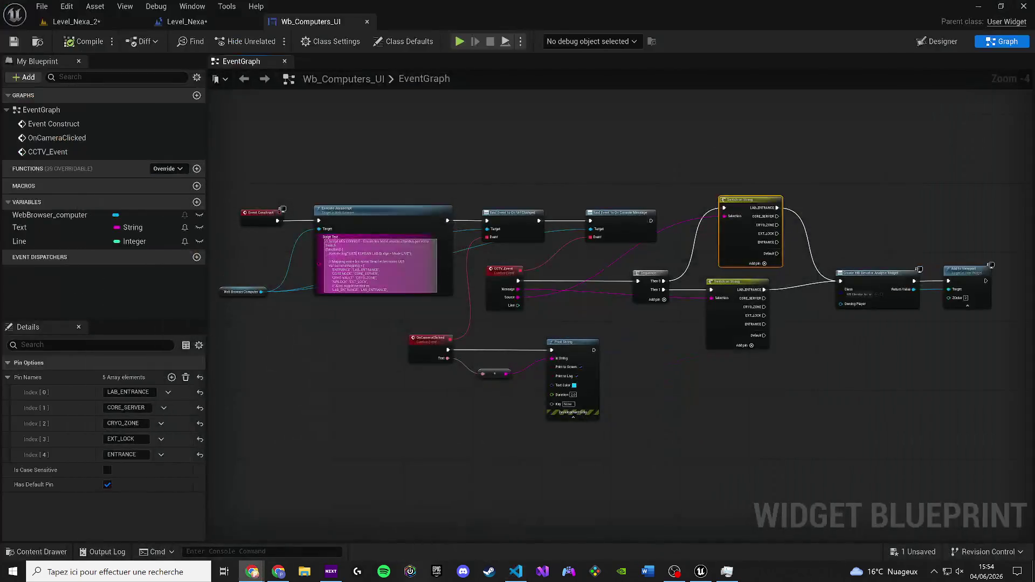
Zoom around the Wb_Computers_UI event graph, then Alt+Tab back to VS Code.
scroll(312, 269, "down", 4)
scroll(329, 273, "up", 3)
scroll(345, 259, "down", 2)
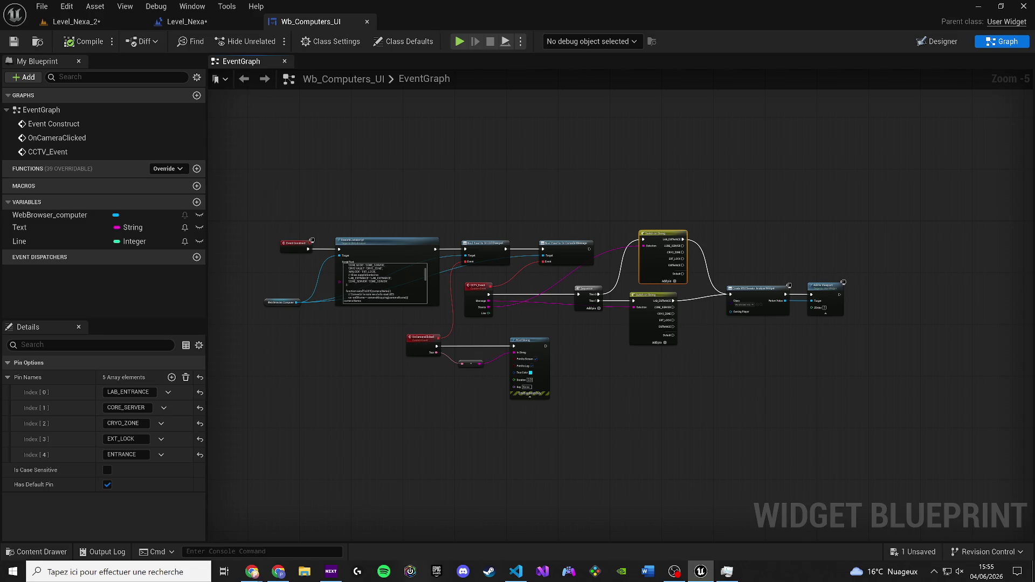
key("alt+Tab")
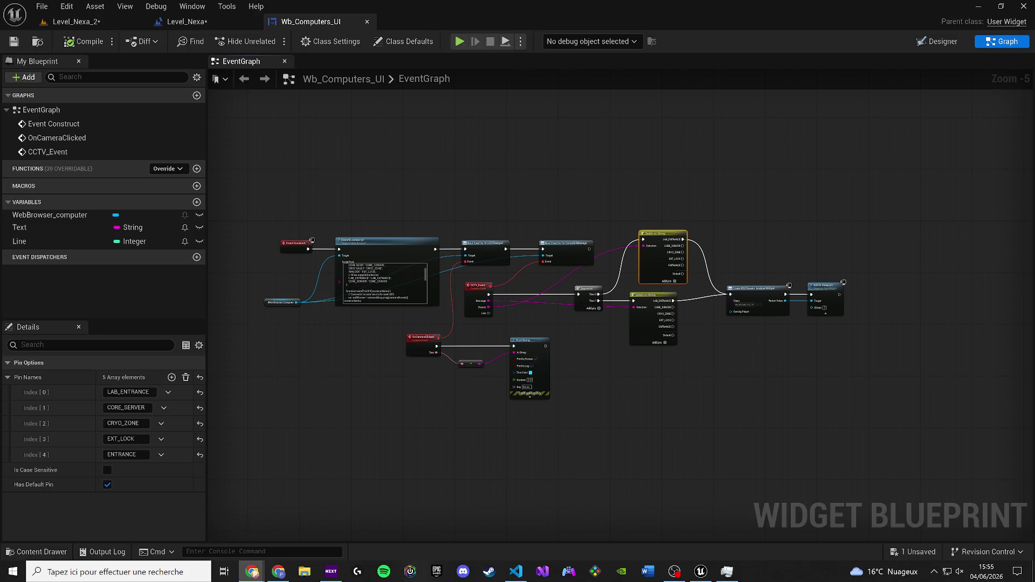
key("alt+Tab")
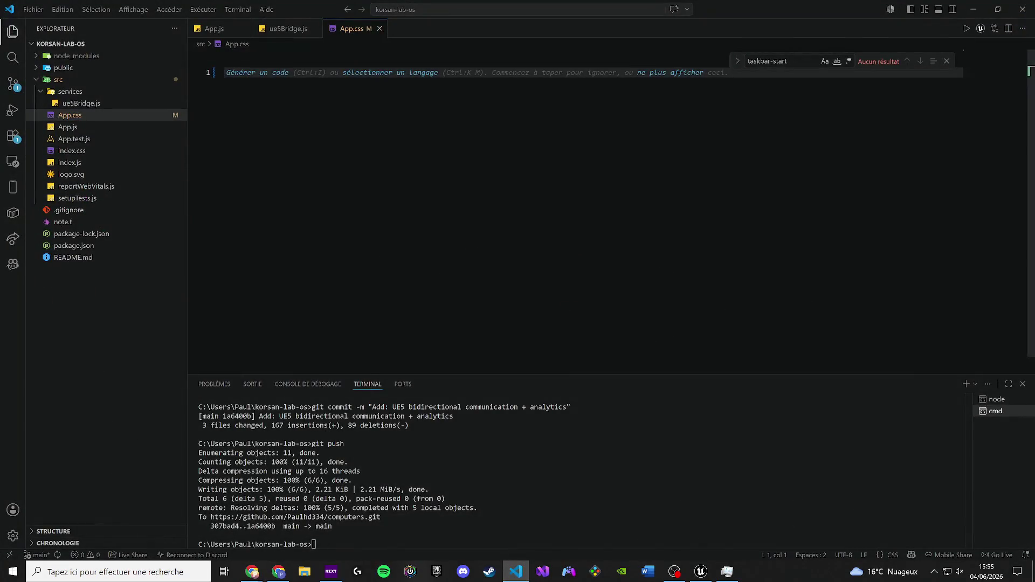
Reload KORSAN LAB, open the CCTV, terminal and docs windows, then undo App.css's deletion.
mouse_move(252, 572)
left_click(310, 534)
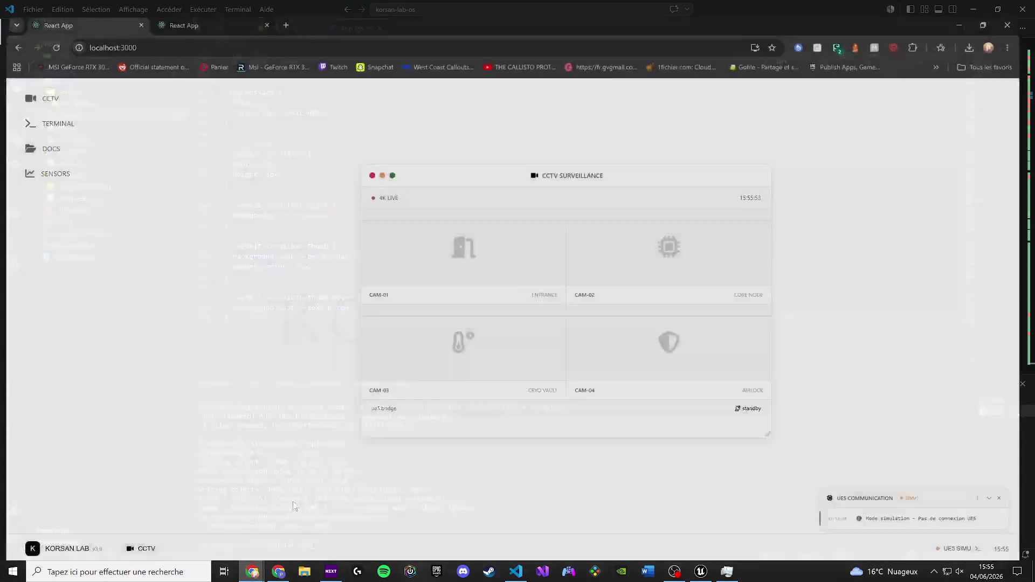
left_click(51, 34)
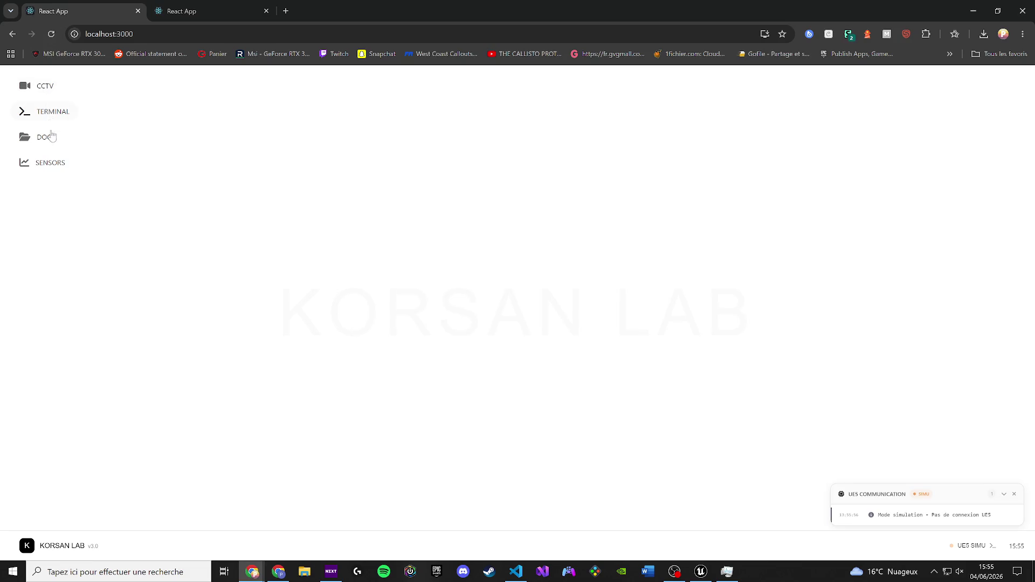
left_click(44, 85)
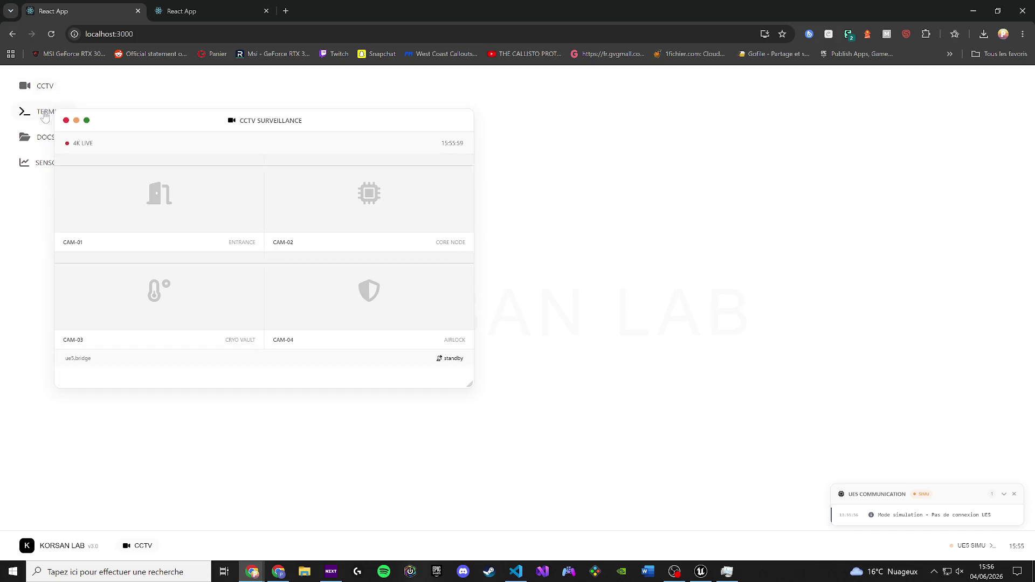
left_click(41, 111)
left_click(36, 138)
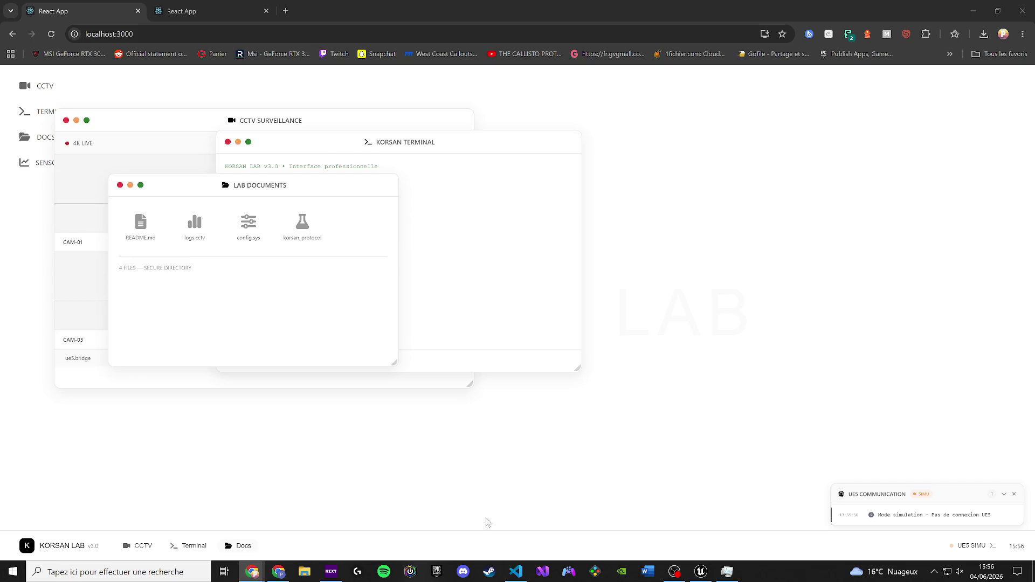
left_click(516, 571)
key("ctrl+z")
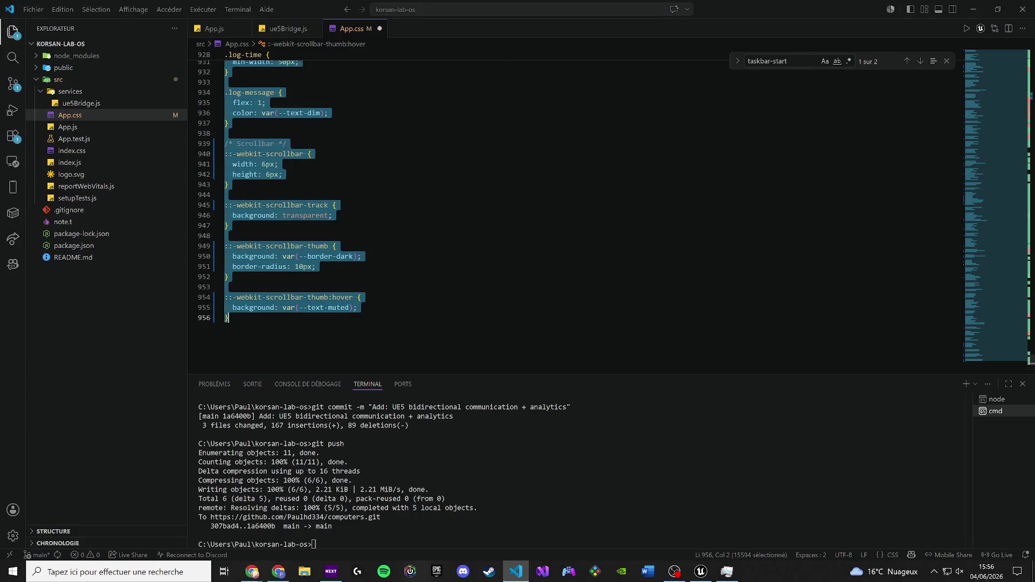
Bring the KORSAN LAB React page forward in Chrome, then hide it to return to VS Code.
mouse_move(252, 572)
left_click(310, 528)
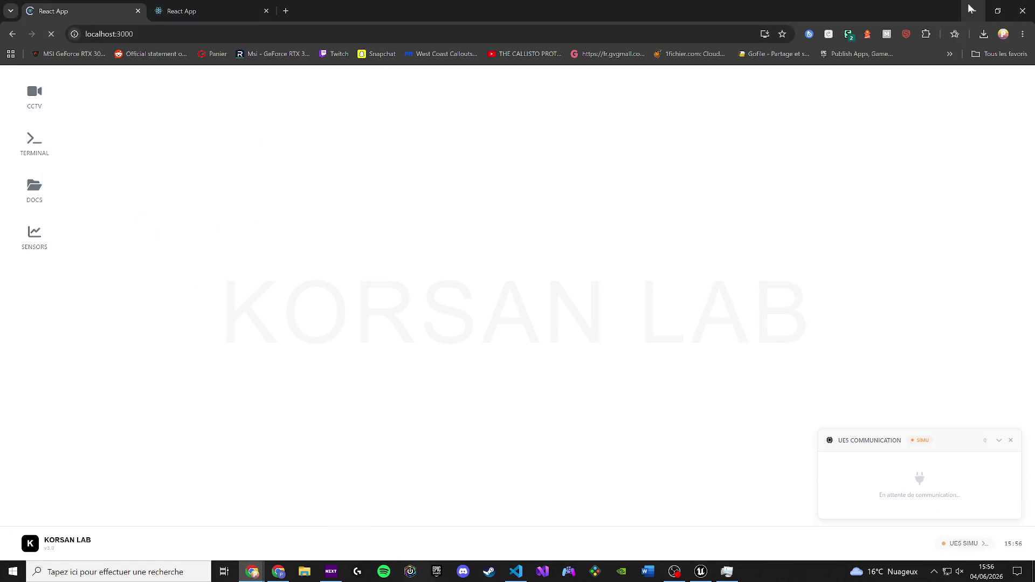
left_click(250, 573)
mouse_move(249, 576)
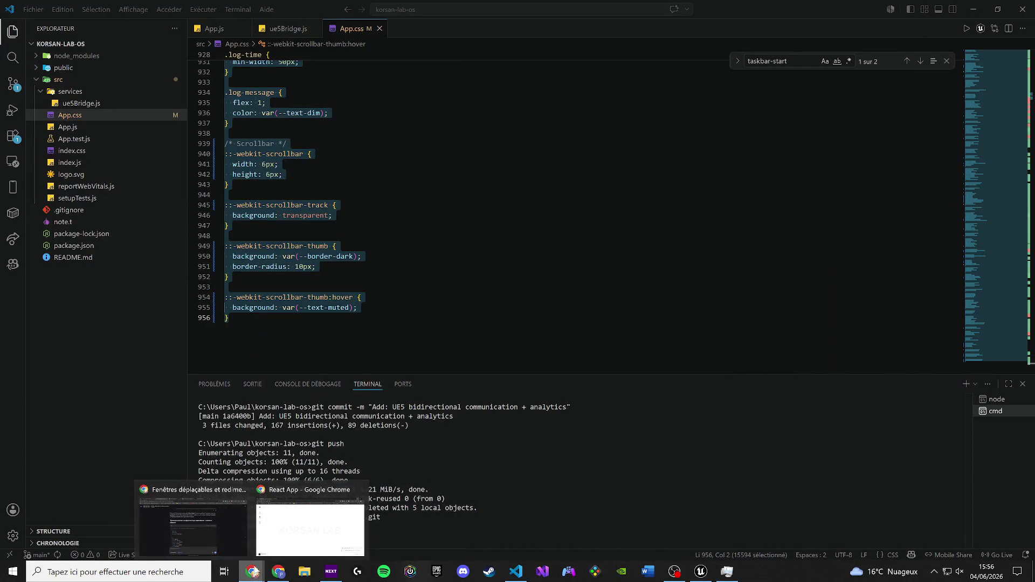
left_click(302, 528)
left_click(252, 573)
Replace App.css with the new 1007-line stylesheet and check the result in the browser.
key("Delete")
key("ctrl+v")
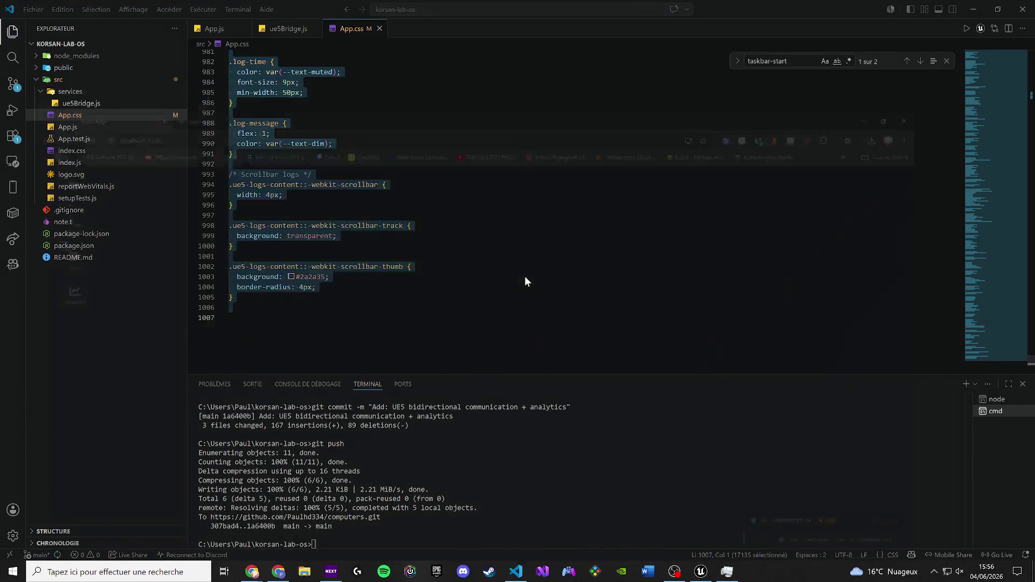
key("alt+Tab")
left_click(969, 5)
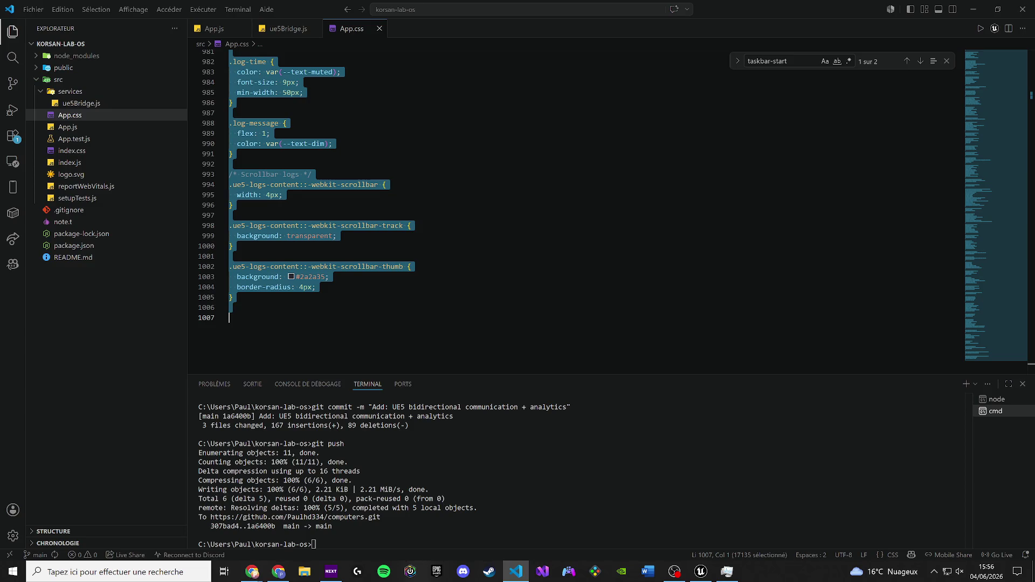
key("alt+Tab")
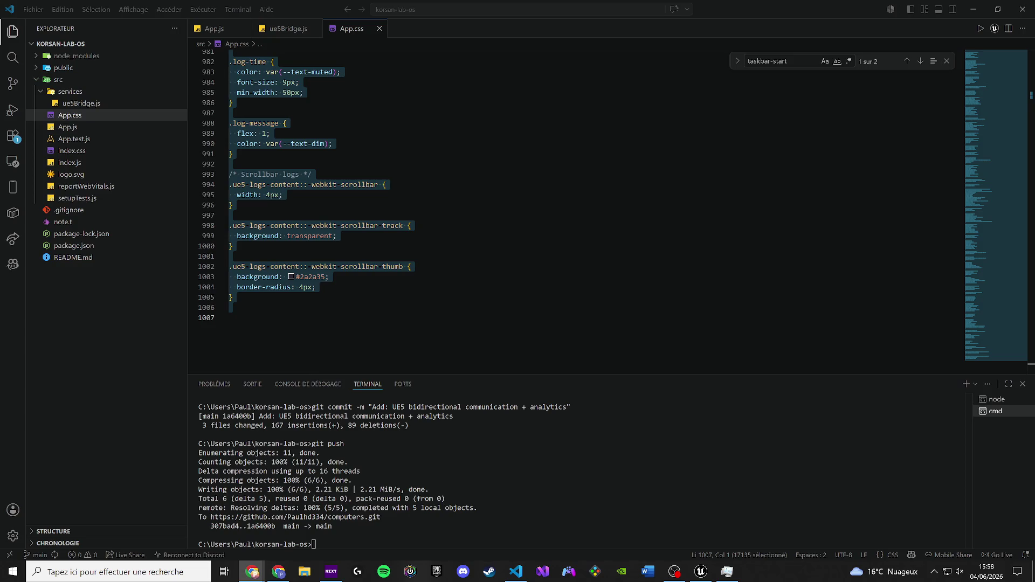
Paste the shorter stylesheet over App.css so it ends at line 963 with a scrollbar-thumb hover rule.
key("ctrl+v")
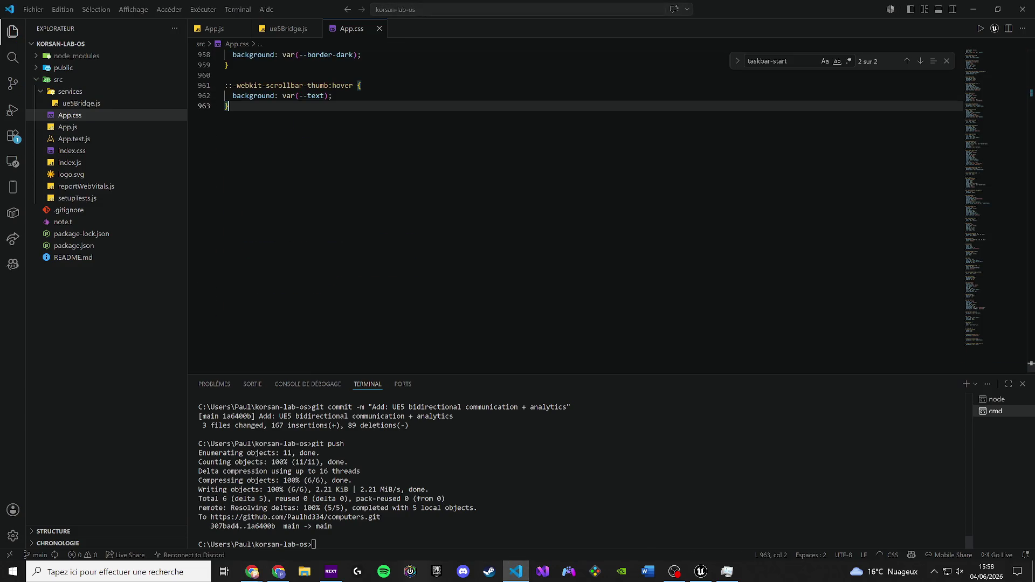
Open the CCTV and Lab Documents windows with CCTV in front, then paste the elevator-screen.html address into a new tab.
mouse_move(252, 572)
left_click(264, 538)
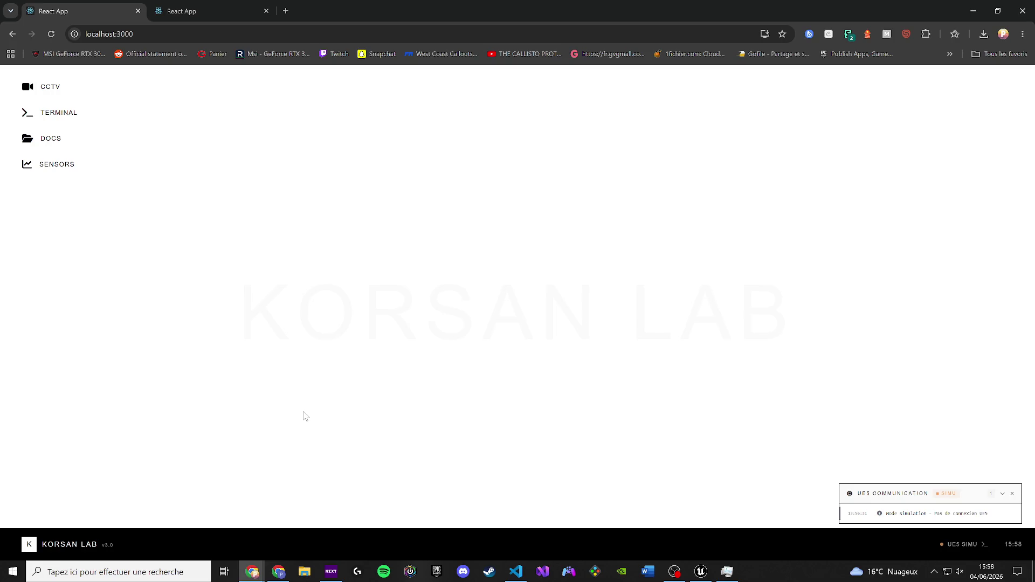
left_click(54, 84)
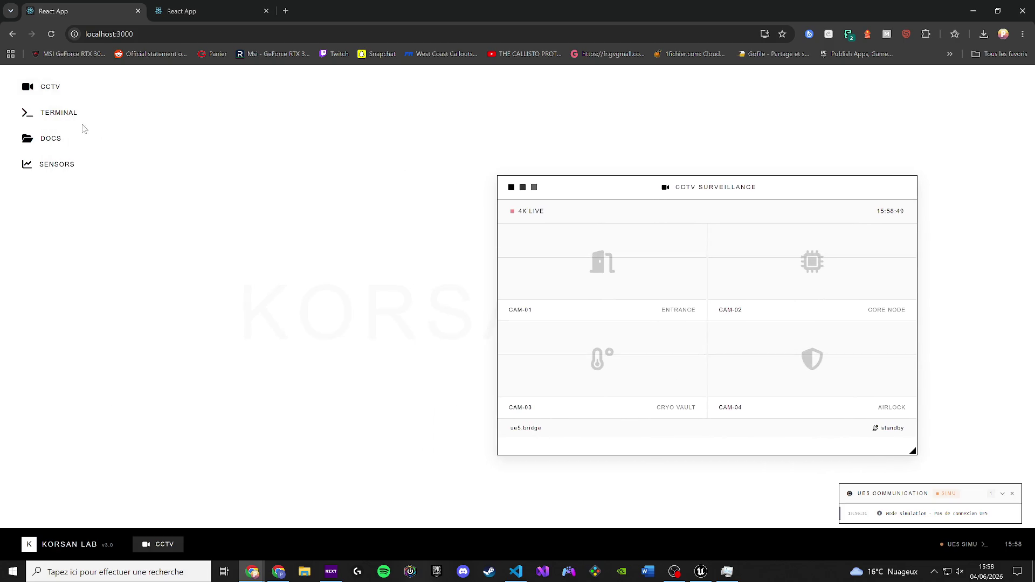
left_click(54, 138)
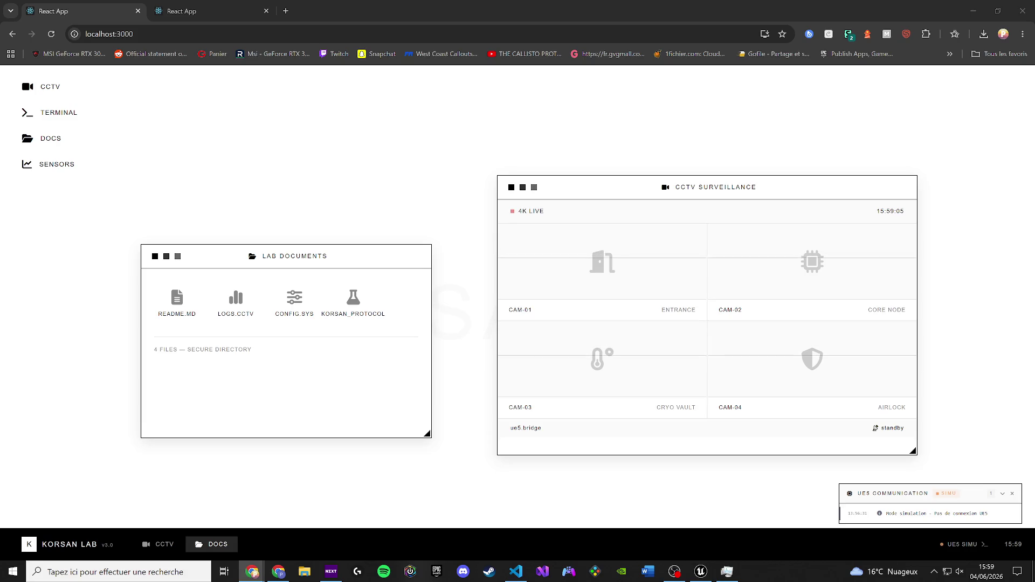
left_click(147, 545)
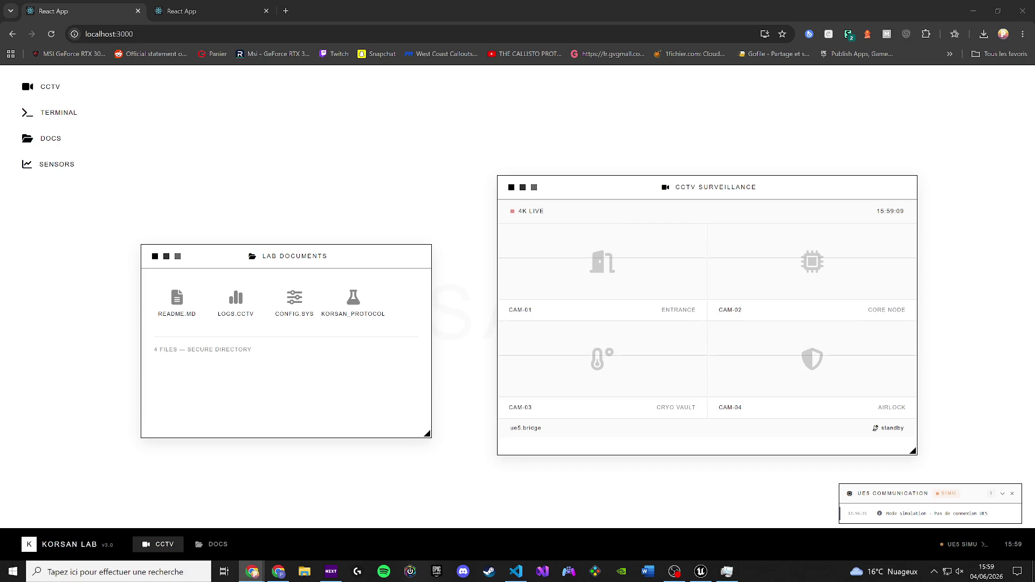
left_click(285, 11)
type("https://unware.studio/Unreal-Engine/elevator-screen.html")
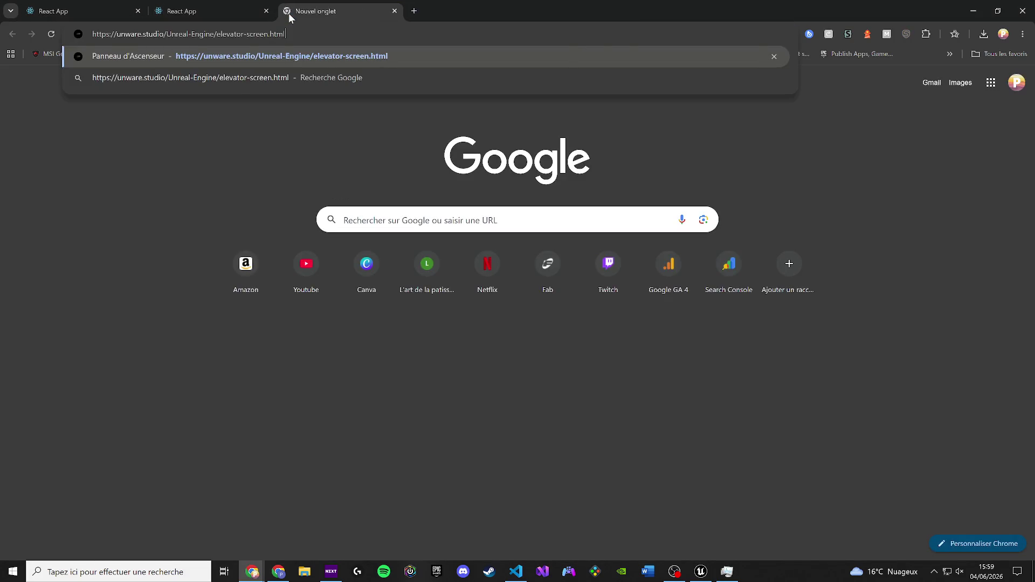
Load the Panneau d'Ascenseur elevator page, return to the KORSAN LAB tab, and shift both windows right.
key("Return")
key("ctrl+Page_Up")
key("ctrl+Page_Up")
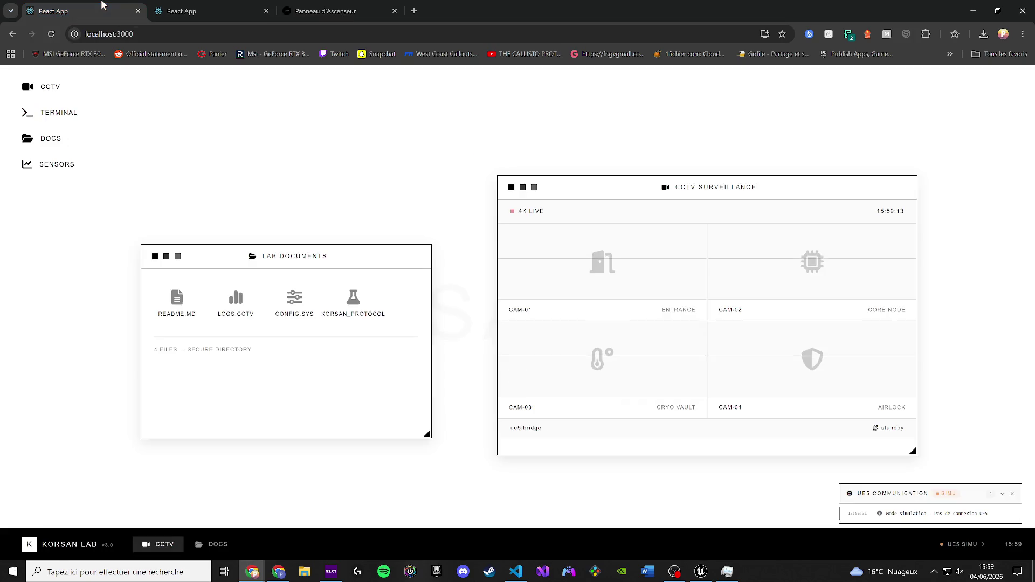
left_click(303, 8)
left_click(210, 8)
left_click(324, 8)
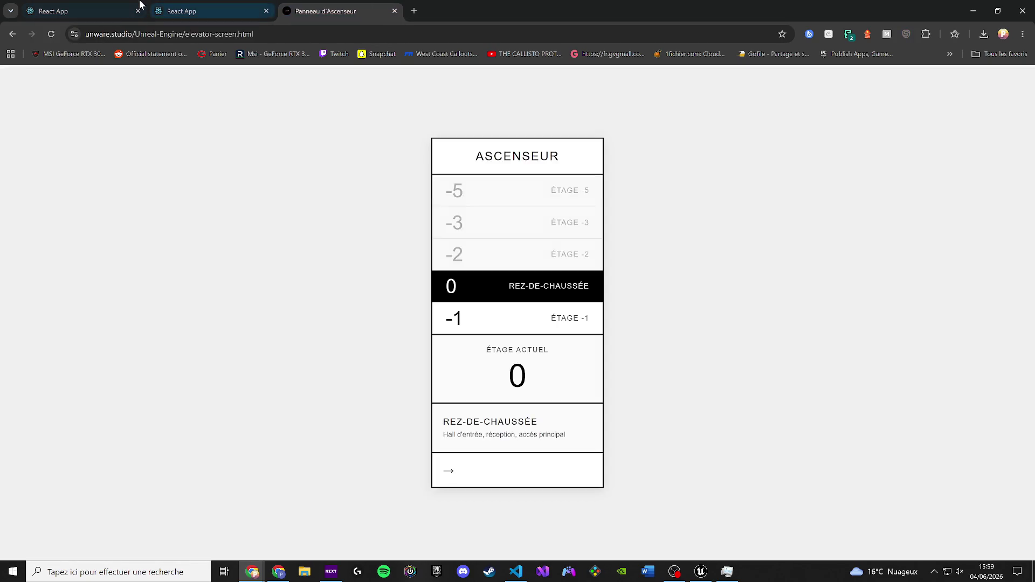
left_click(93, 6)
mouse_move(257, 262)
left_mouse_down()
mouse_move(167, 232)
mouse_move(271, 209)
mouse_move(261, 240)
left_mouse_up()
mouse_move(556, 189)
left_mouse_down()
mouse_move(607, 187)
mouse_move(561, 174)
left_mouse_up()
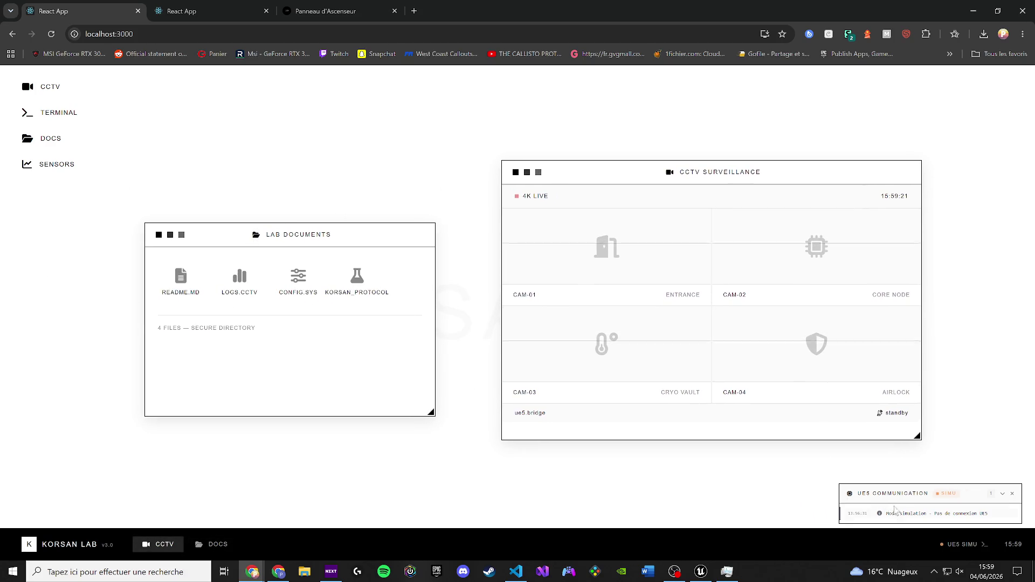
Select and deselect the KORSAN LAB page text, then return to VS Code showing App.css.
key("ctrl+a")
left_click(485, 310)
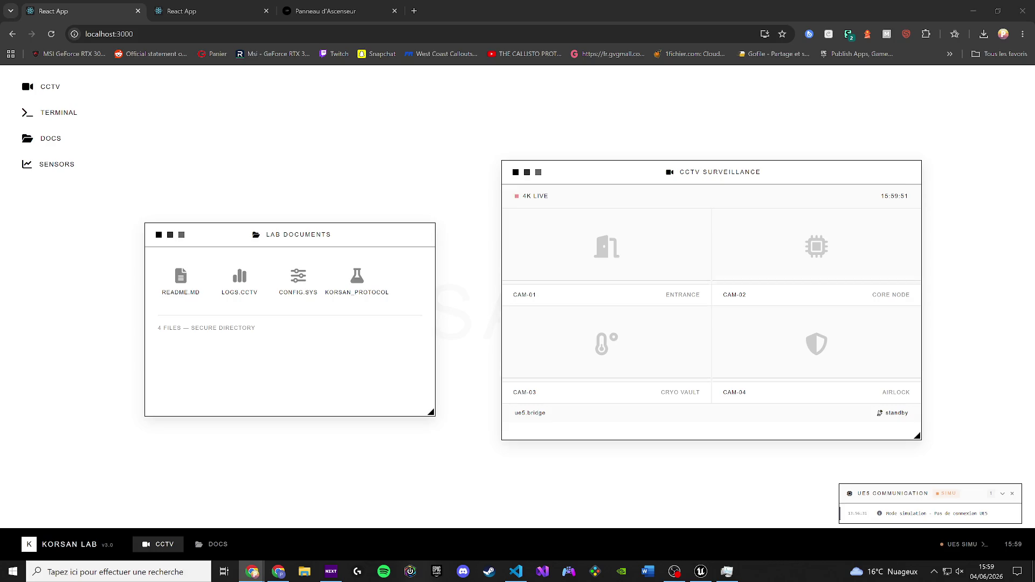
left_click(526, 571)
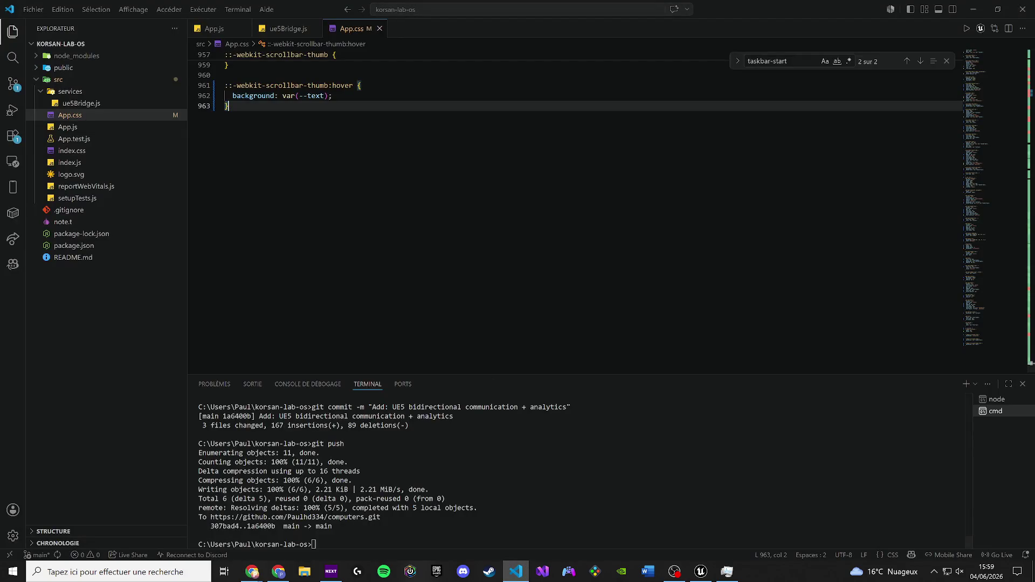
Replace App.js's icons-area block with SURVEILLANCE, CONSOLE, DOCUMENTS and MONITORING icons and preview them.
left_click(315, 28)
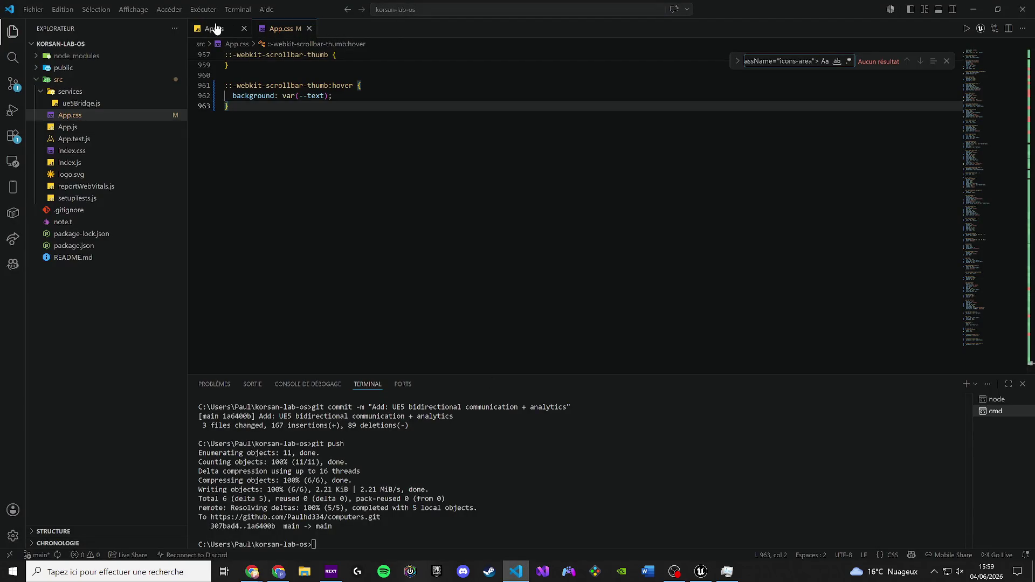
left_click(209, 28)
key("Return")
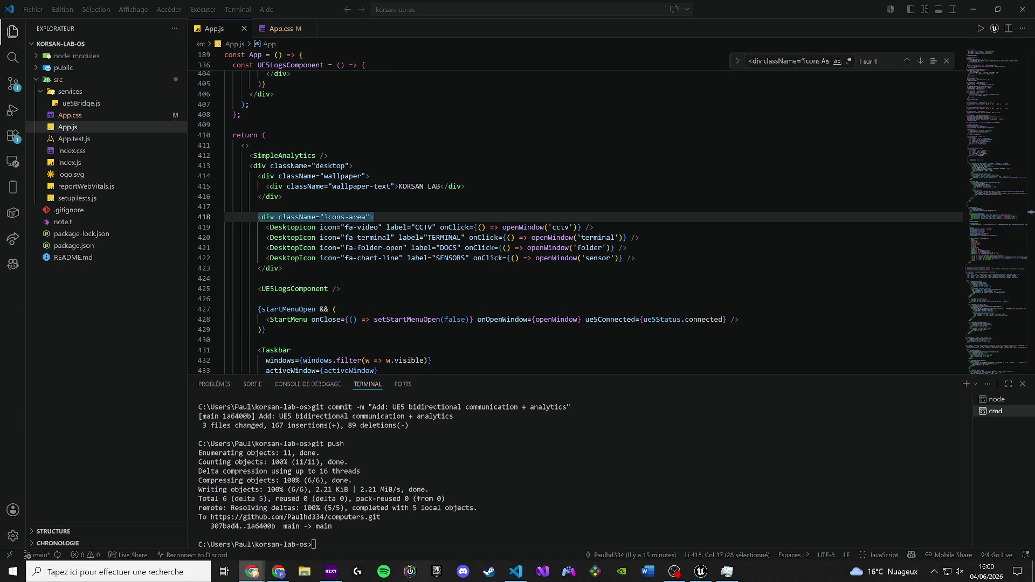
key("shift+Down")
key("shift+Down")
key("shift+Down")
type("<div className=\"icons-area\">   <DesktopIcon icon=\"fa-camera\" label=\"SURVEILLANCE\" onClick={() => openWindow('cctv')} />   <DesktopIcon icon=\"fa-terminal\" label=\"CONSOLE\" onClick={() => openWindow('terminal')} />   <DesktopIcon icon=\"fa-folder\" label=\"DOCUMENTS\" onClick={() => openWindow('folder')} />   <DesktopIcon icon=\"fa-chart-simple\" label=\"MONITORING\" onClick={() => openWindow('sensor')} /> </div>")
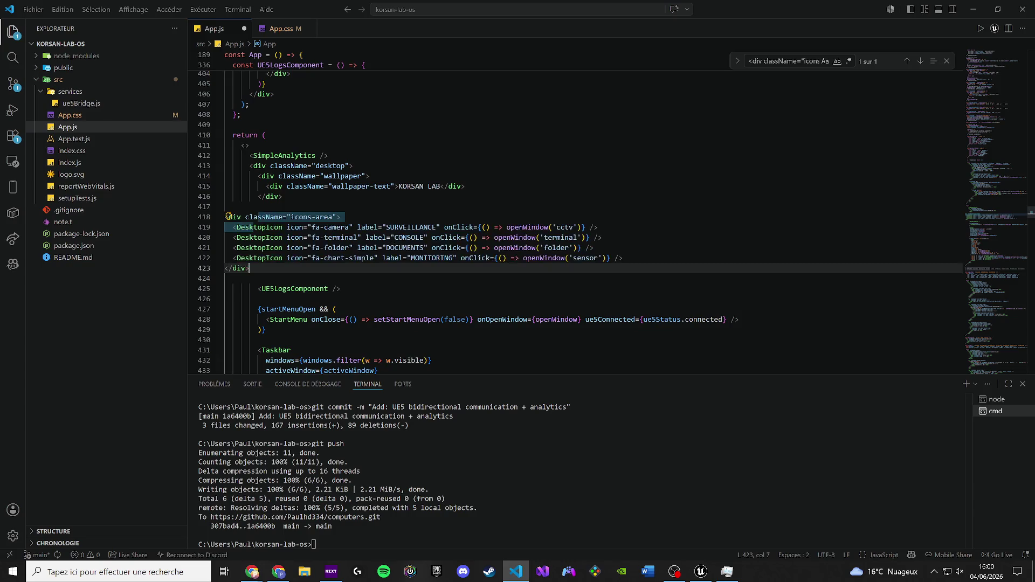
key("alt+Tab")
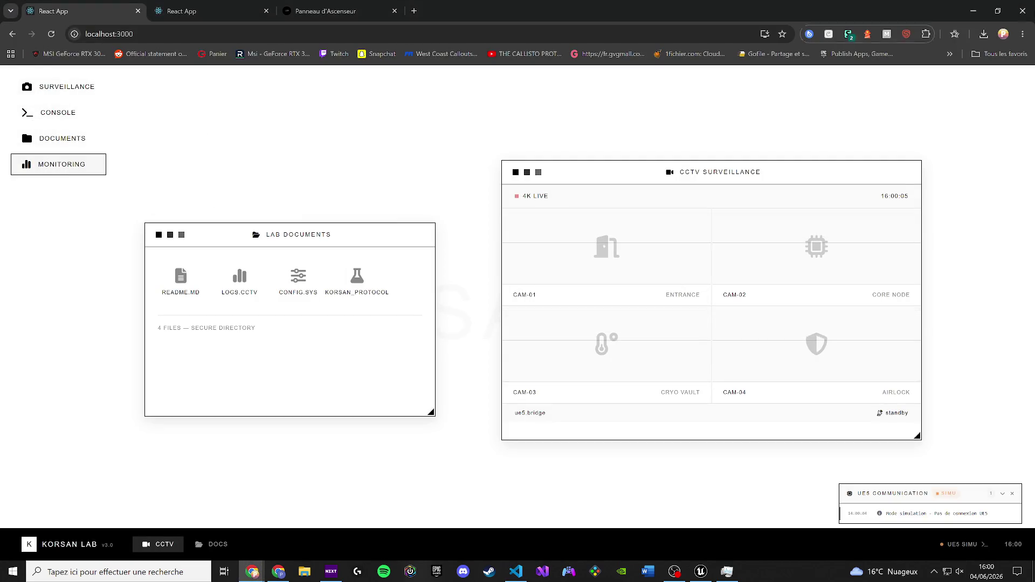
key("alt+Tab")
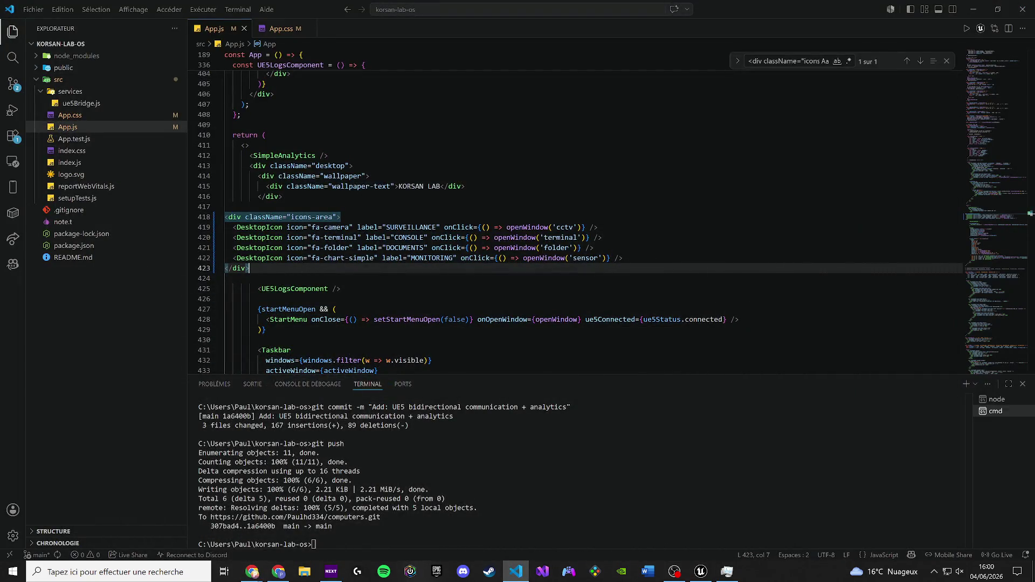
key("alt+Tab")
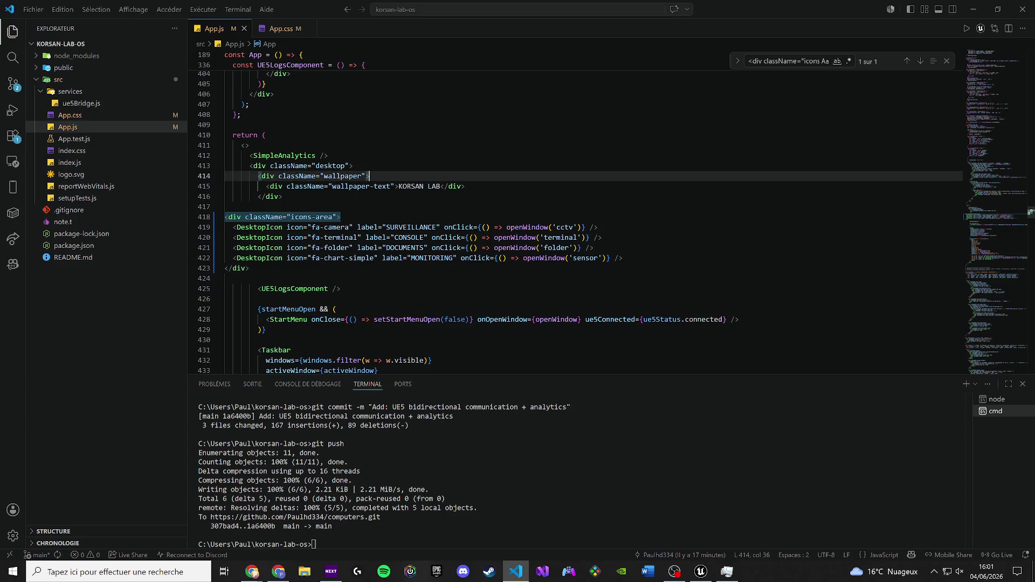
Reload the KORSAN LAB page to inspect the faint wallpaper text, then return to App.css.
left_click(281, 29)
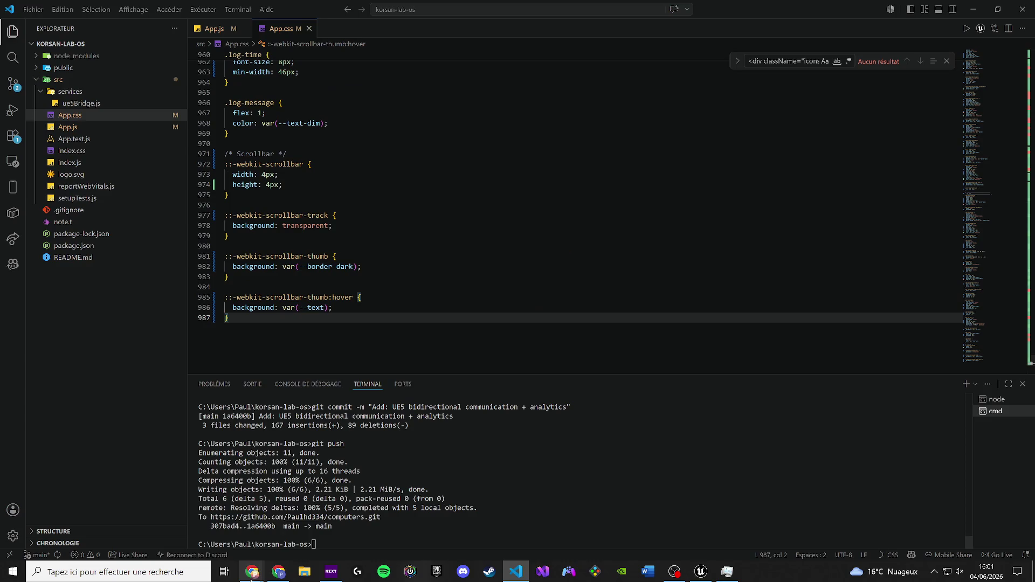
mouse_move(252, 572)
left_click(311, 521)
left_click(81, 89)
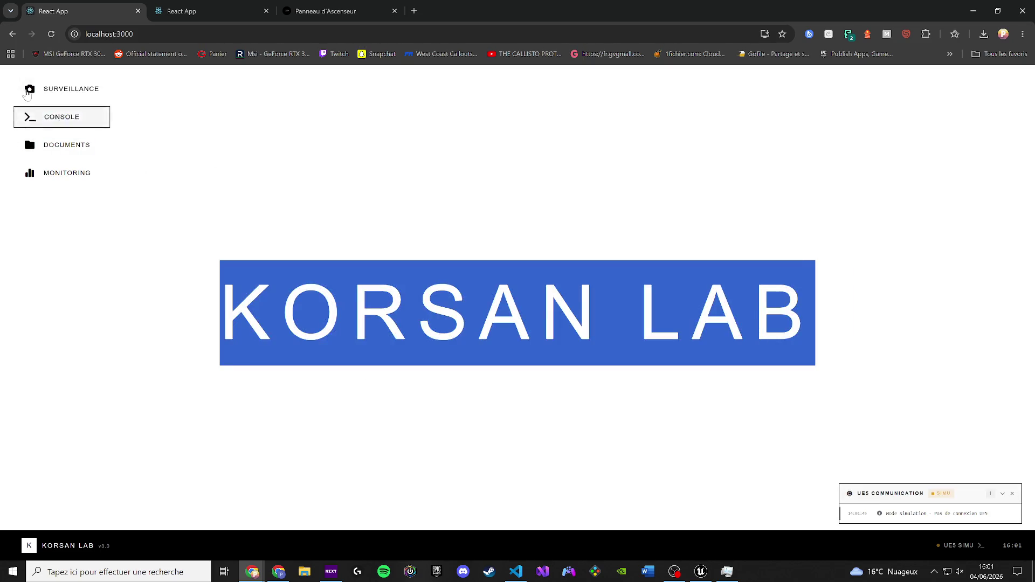
right_click(494, 326)
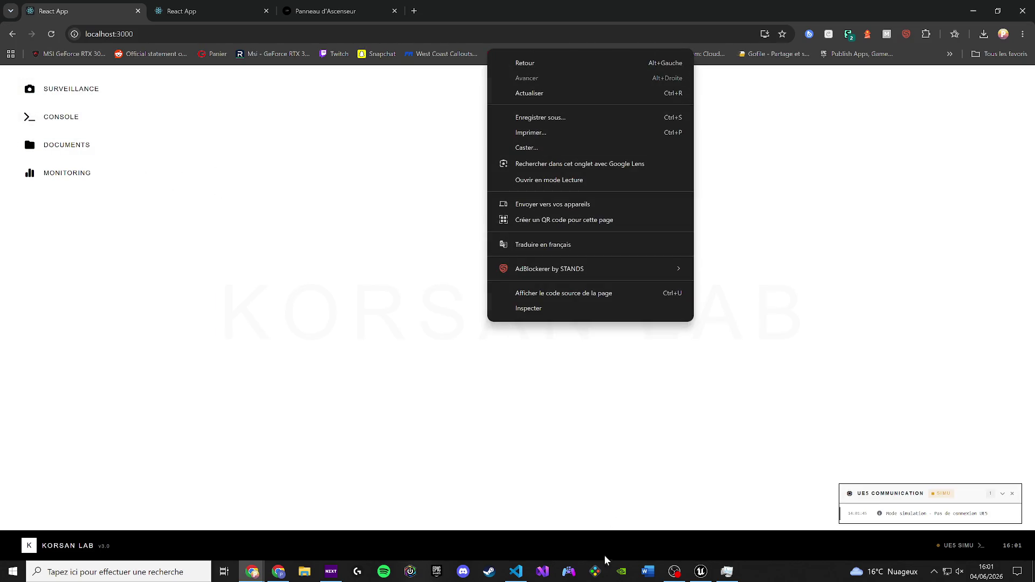
left_click(516, 572)
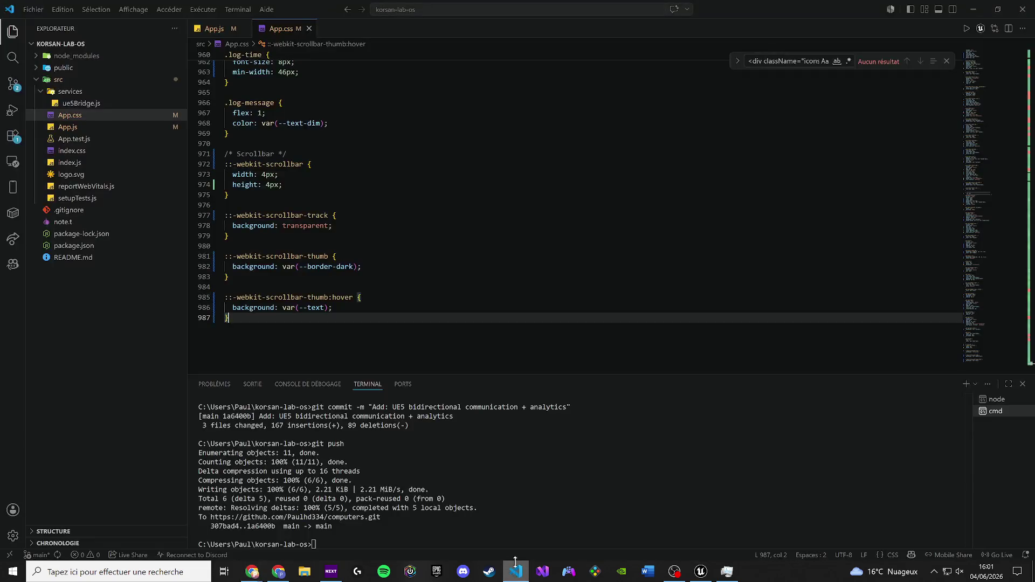
Locate the .wallpaper-text rule in App.css by searching for the class name.
left_click(214, 28)
left_click(523, 238)
key("ctrl+f")
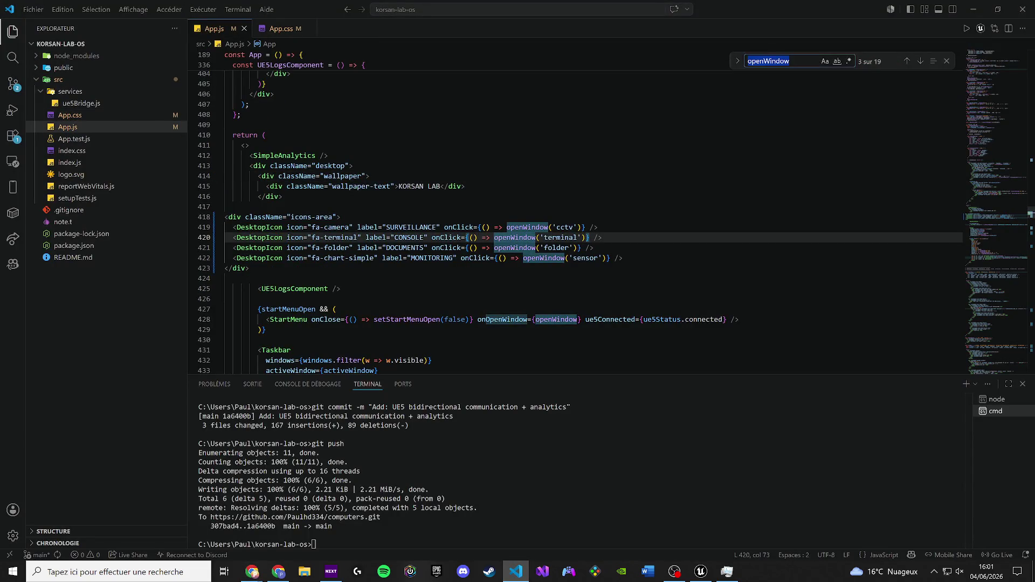
left_click_drag(333, 186, 391, 186)
key("ctrl+f")
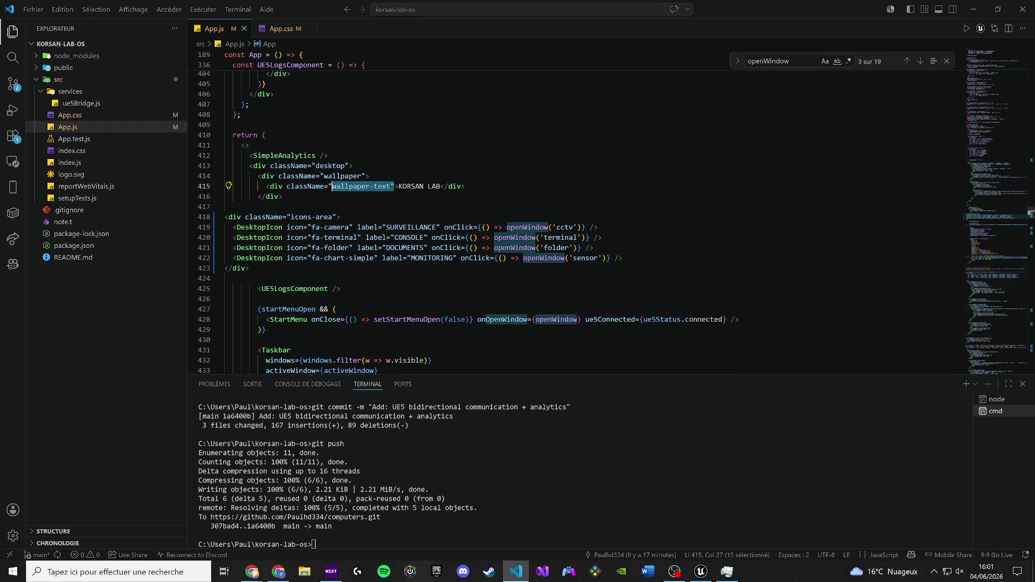
left_click(280, 28)
left_click(312, 350)
Change the wallpaper text colour from rgba(0,0,0,0.02) to black and check the browser.
left_click_drag(354, 247, 275, 248)
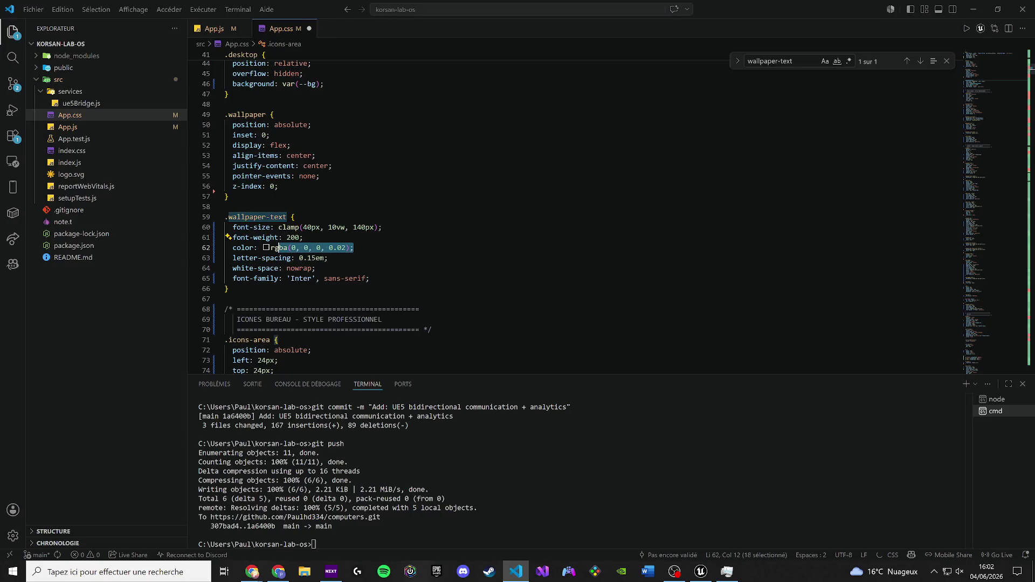
key("BackSpace")
key("BackSpace")
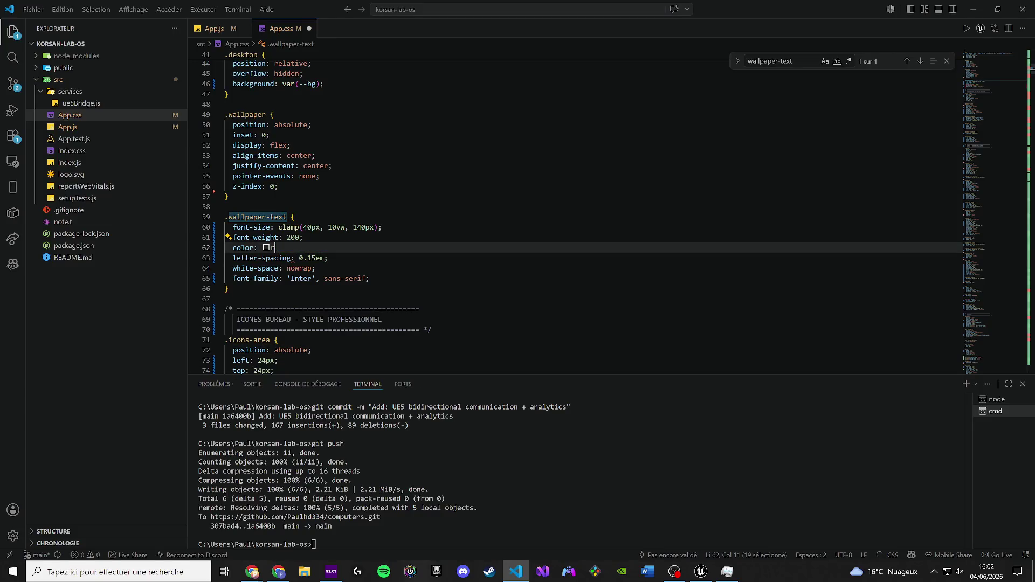
type("black;")
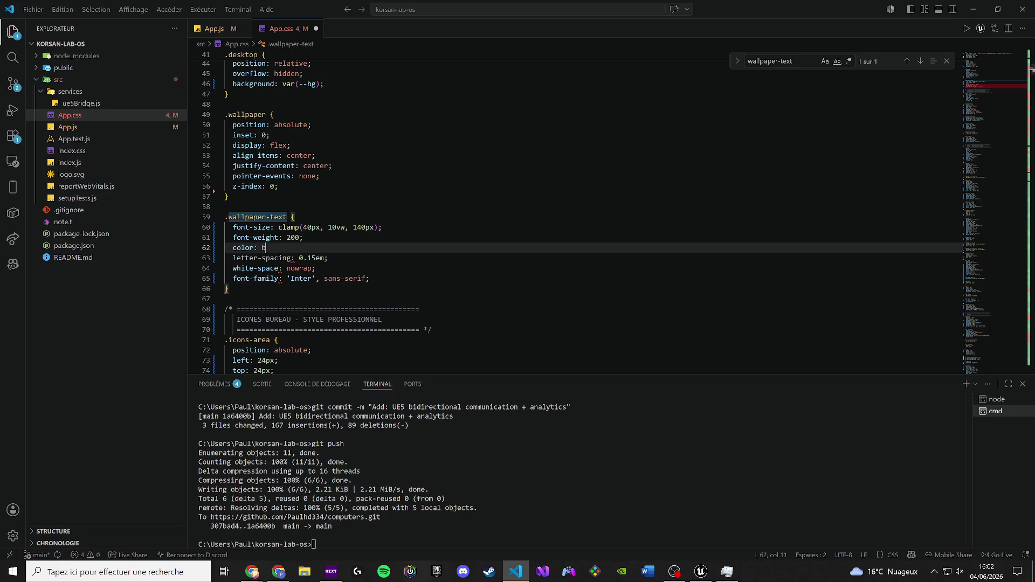
key("alt+Tab")
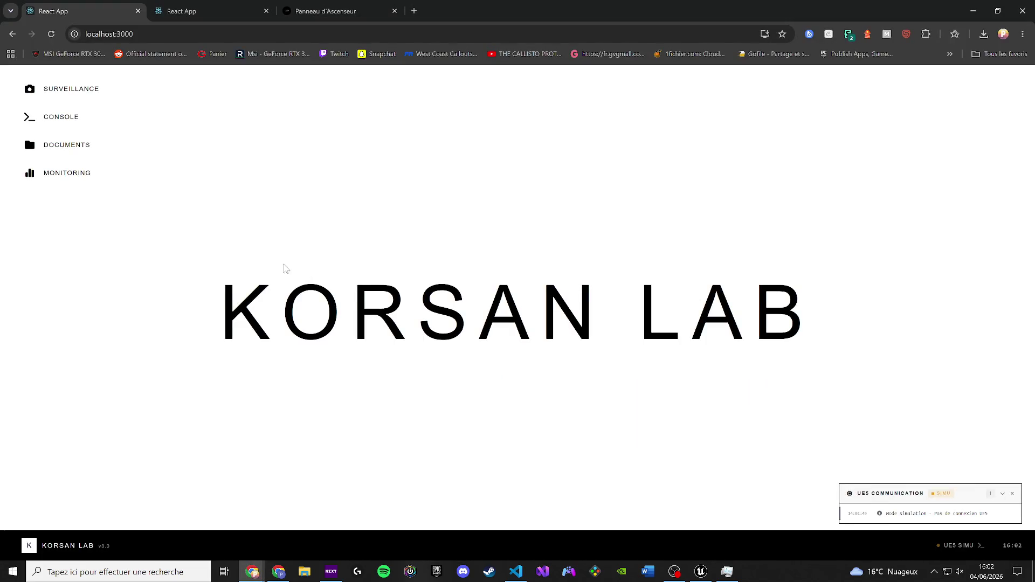
left_click(973, 11)
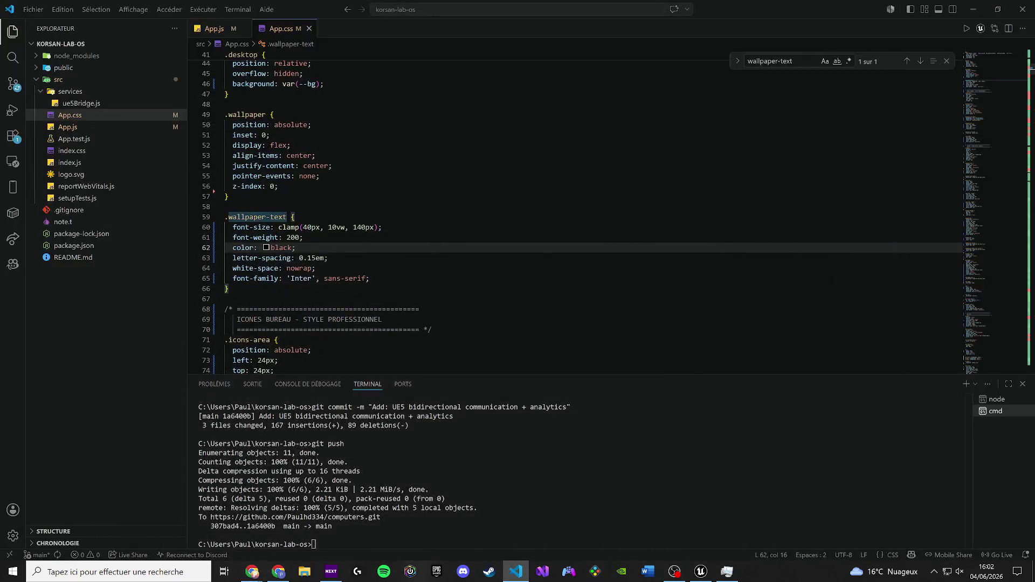
Lower the wallpaper text's minimum font size in the clamp, save, and check the page.
left_click(307, 227)
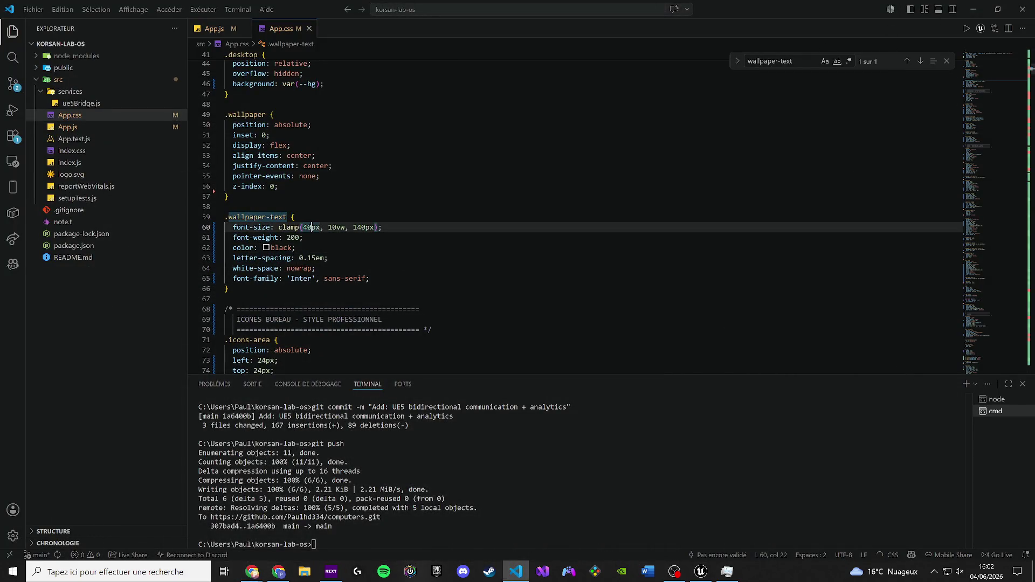
key("BackSpace")
type("2")
key("ctrl+s")
key("alt+Tab")
key("alt+Tab")
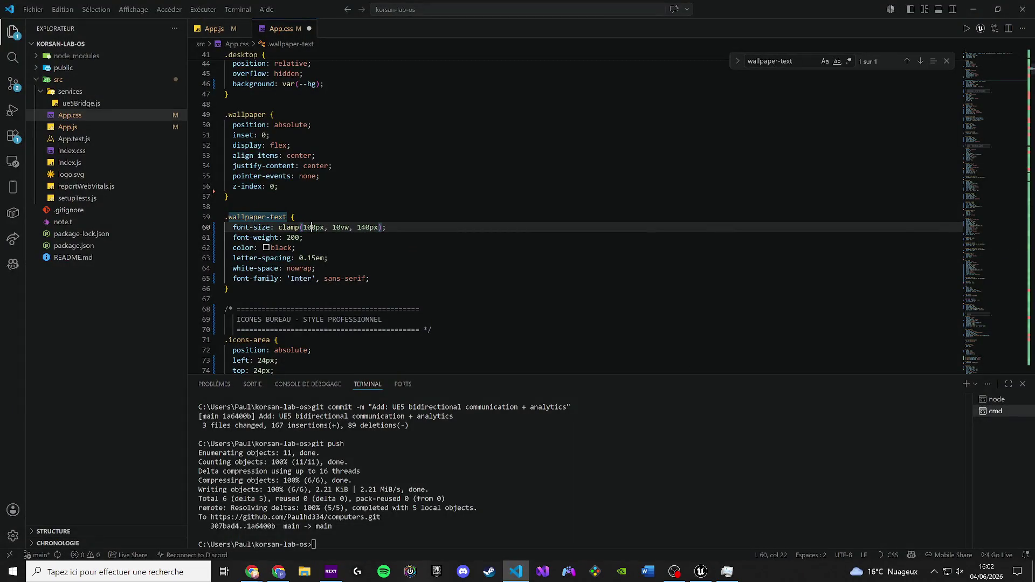
key("alt+Tab")
Set the font size to clamp(10px, 10vw, 50px), save App.css, and view the smaller title.
key("alt+Tab")
key("BackSpace")
type("1")
double_click(361, 227)
type("11")
key("ctrl+s")
key("alt+Tab")
key("alt+Tab")
key("BackSpace")
key("BackSpace")
type("50")
key("ctrl+s")
key("alt+Tab")
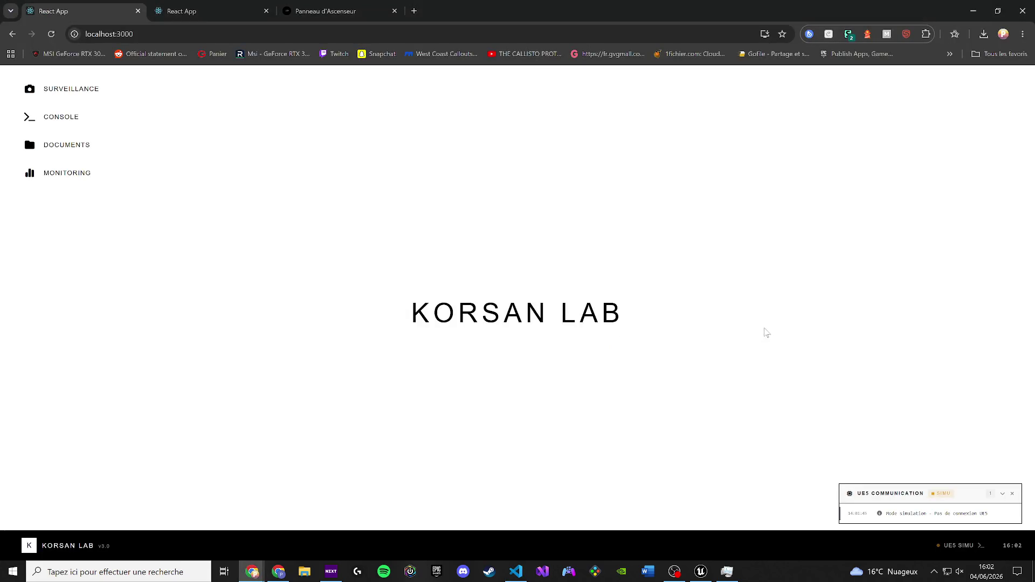
left_click(34, 90)
left_click(61, 117)
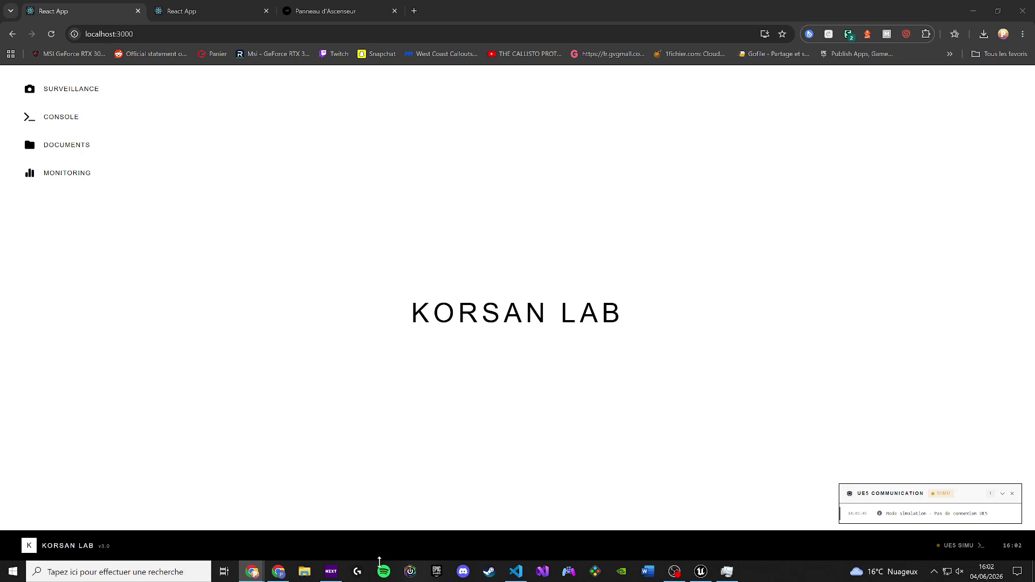
left_click(509, 569)
left_click_drag(992, 81, 991, 370)
left_click(324, 54)
key("ctrl+v")
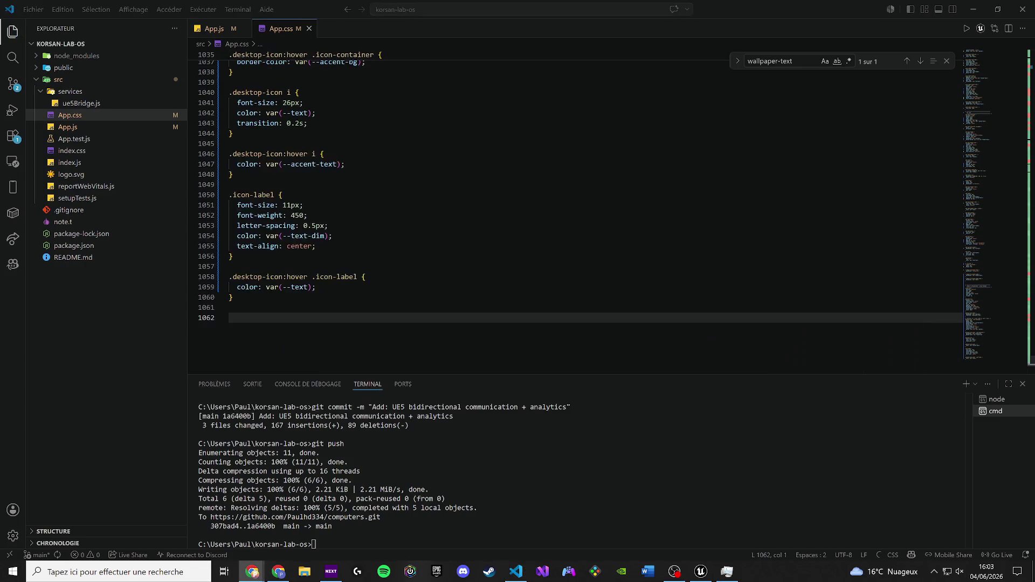
left_click(252, 572)
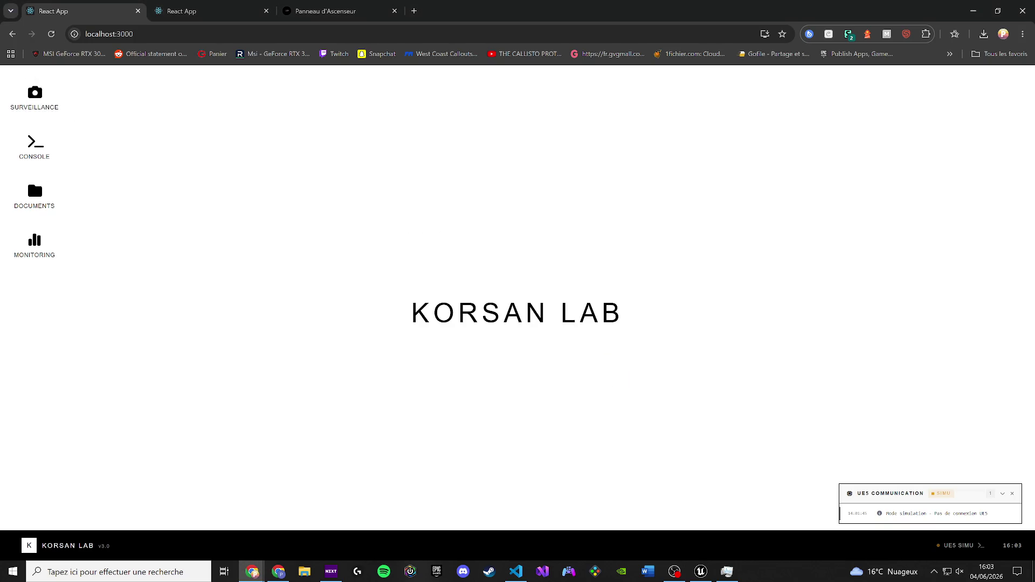
key("alt+Tab")
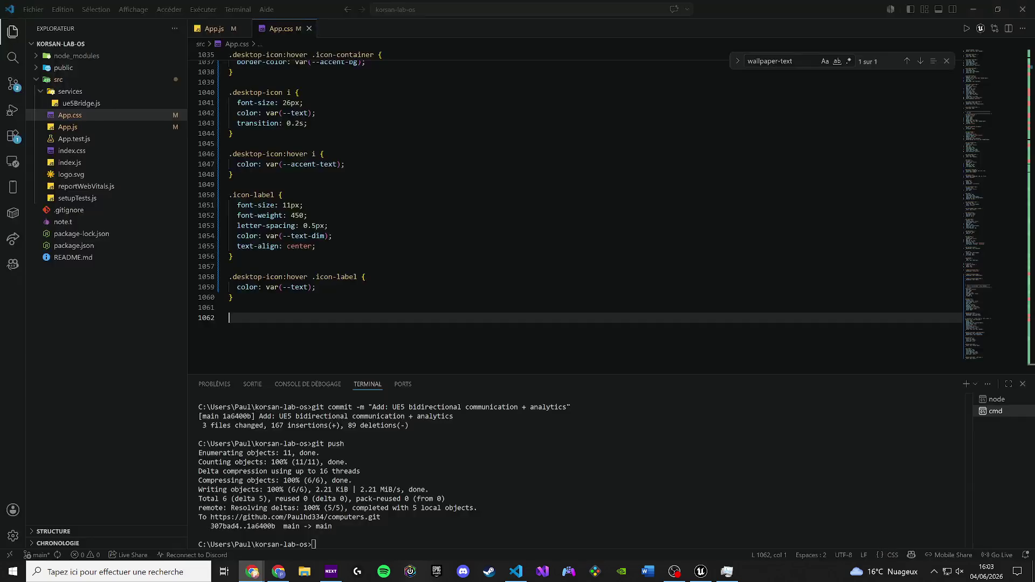
left_click(197, 29)
key("ctrl+f")
type("<div className=\"icons-area\">")
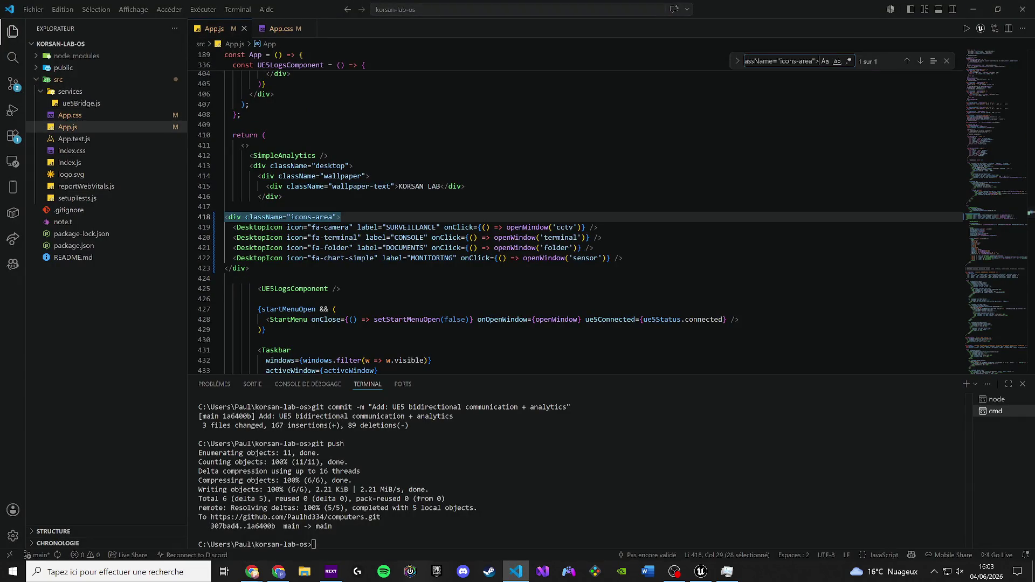
Paste boxed desktop-icon markup over the icons-area block in App.js, save, and preview it.
left_click_drag(253, 268, 215, 222)
key("ctrl+v")
key("ctrl+s")
key("alt+Tab")
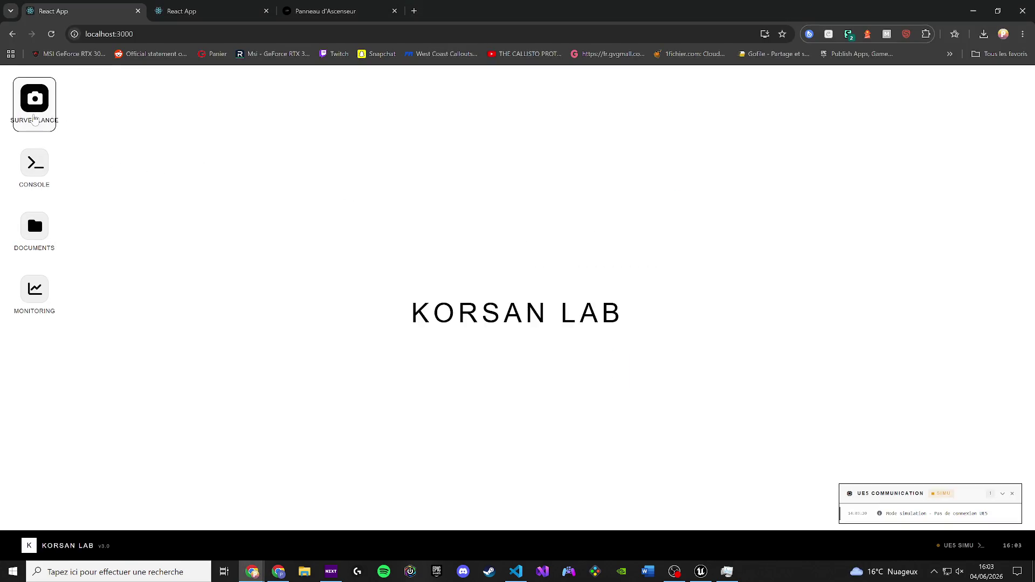
key("alt+Tab")
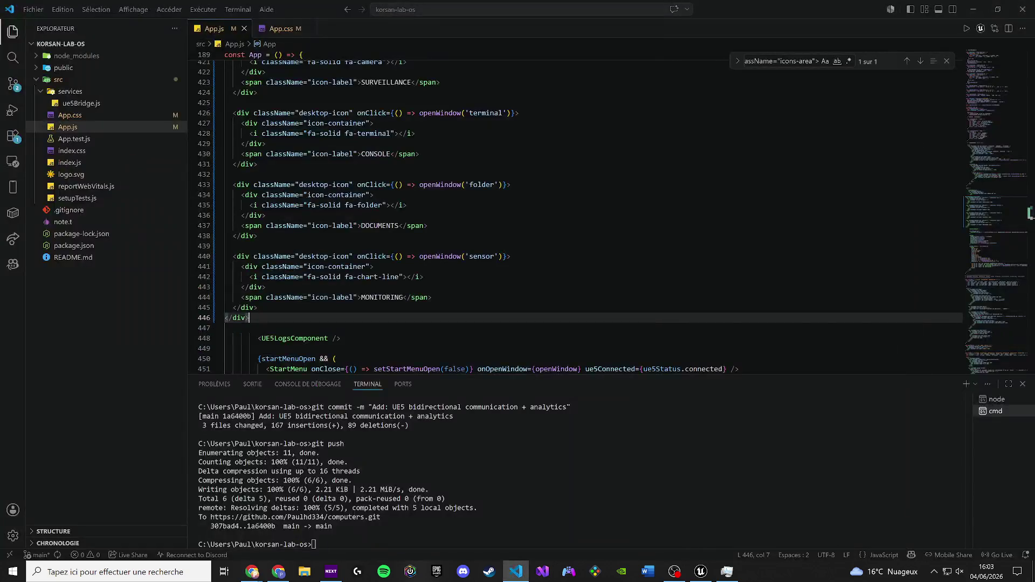
Undo the boxed markup, save App.js with the original icon list, and check the browser.
key("ctrl+z")
key("ctrl+s")
key("alt+Tab")
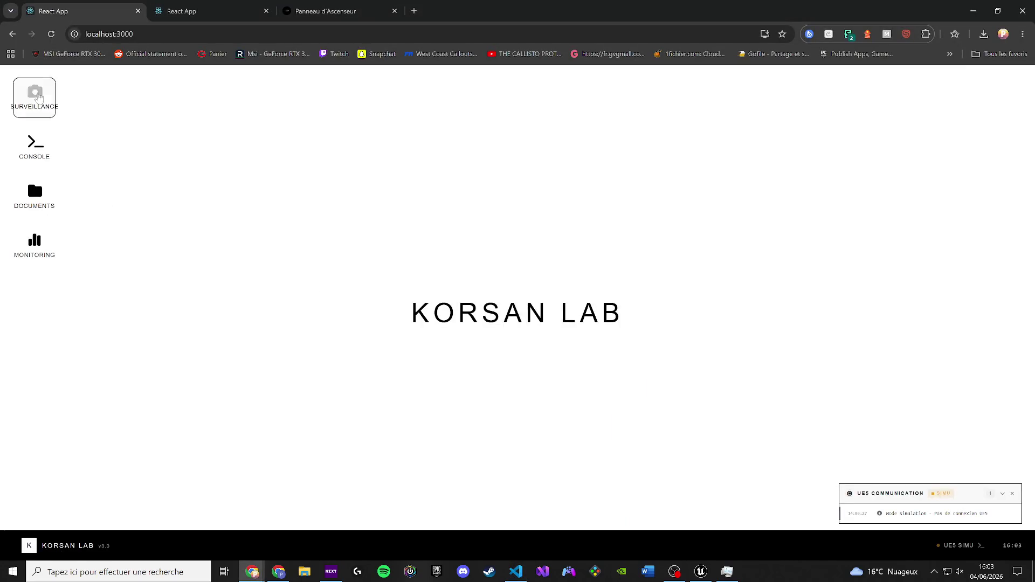
key("alt+Tab")
Switch to App.css, jump to its end, then bring the KORSAN LAB page forward.
key("ctrl+Tab")
key("ctrl+a")
key("Escape")
key("alt+Tab")
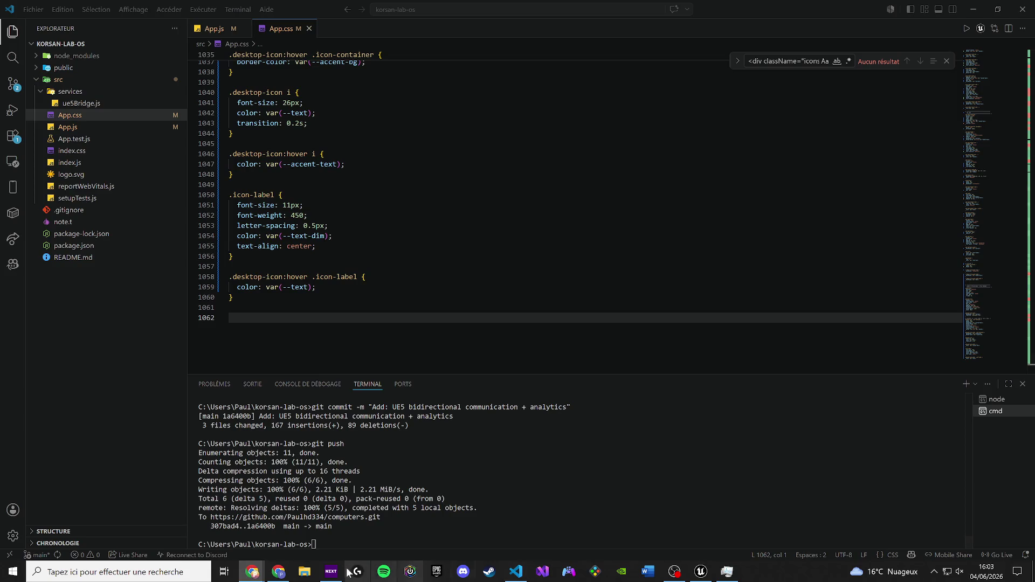
mouse_move(252, 574)
left_click(285, 527)
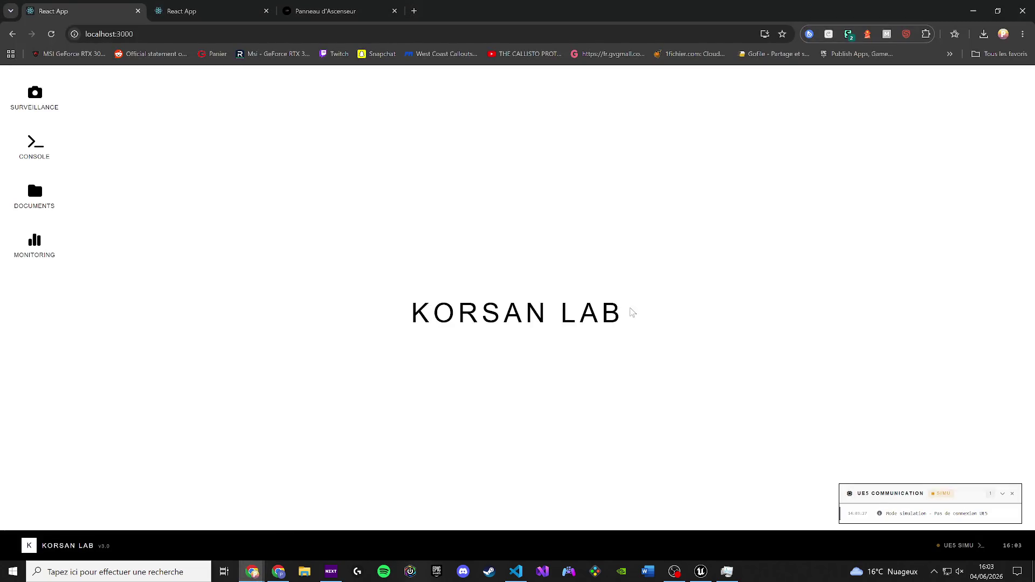
Open the terminal window, run help to list its commands, and move it right.
left_click(33, 148)
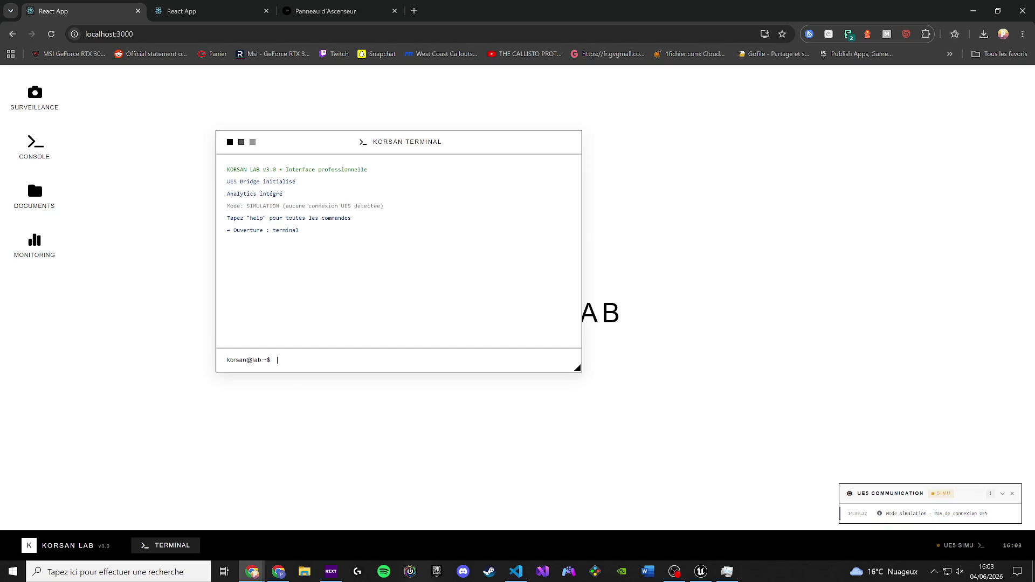
type("help")
key("Return")
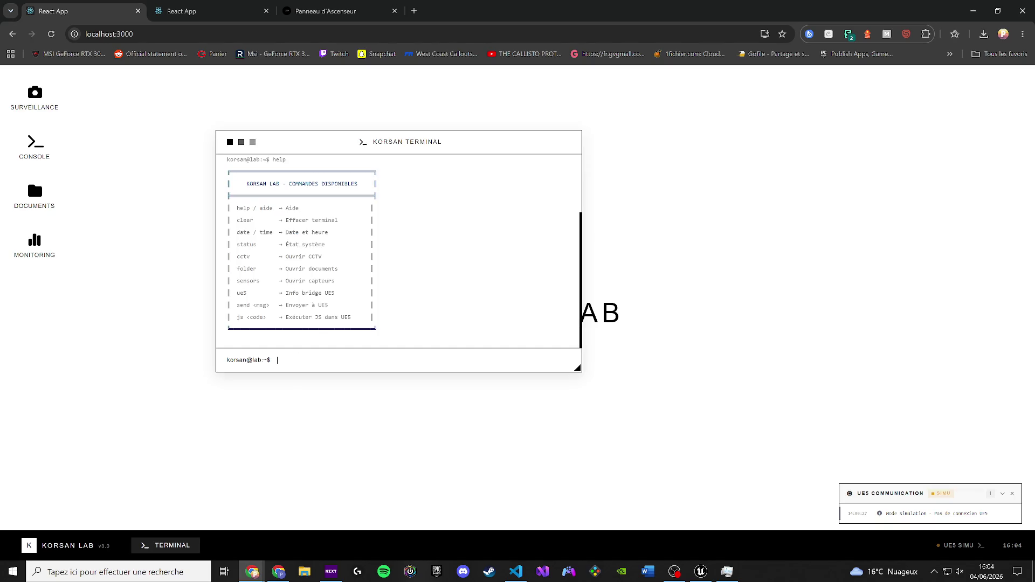
left_click_drag(305, 143, 624, 220)
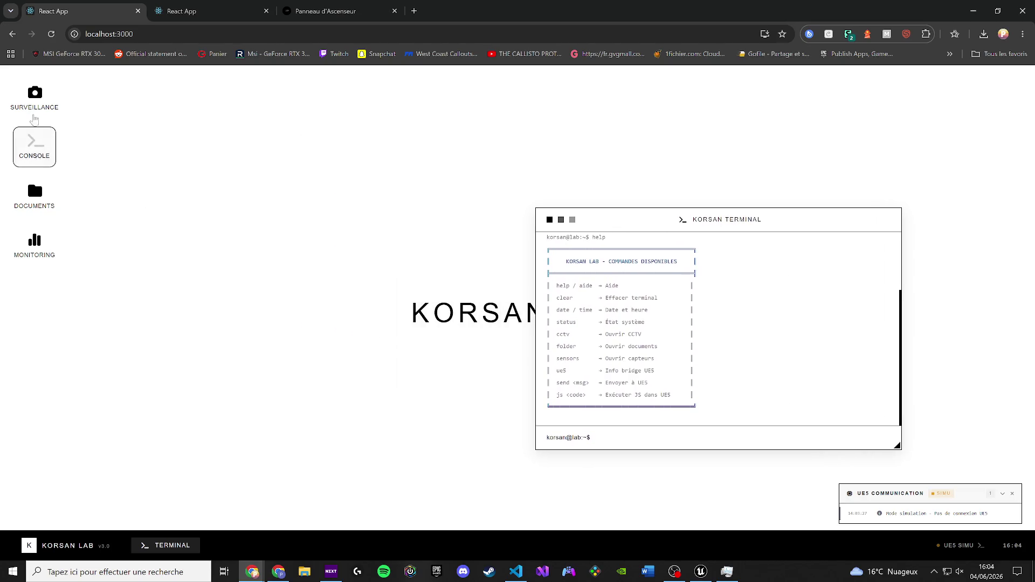
Open the CCTV window and send ENTRANCE (CAM-01) and CORE NODE (CAM-02) camera commands to UE5.
left_click(35, 96)
left_click_drag(330, 123, 351, 170)
left_click(170, 250)
left_click(316, 242)
left_click(316, 241)
left_click(316, 242)
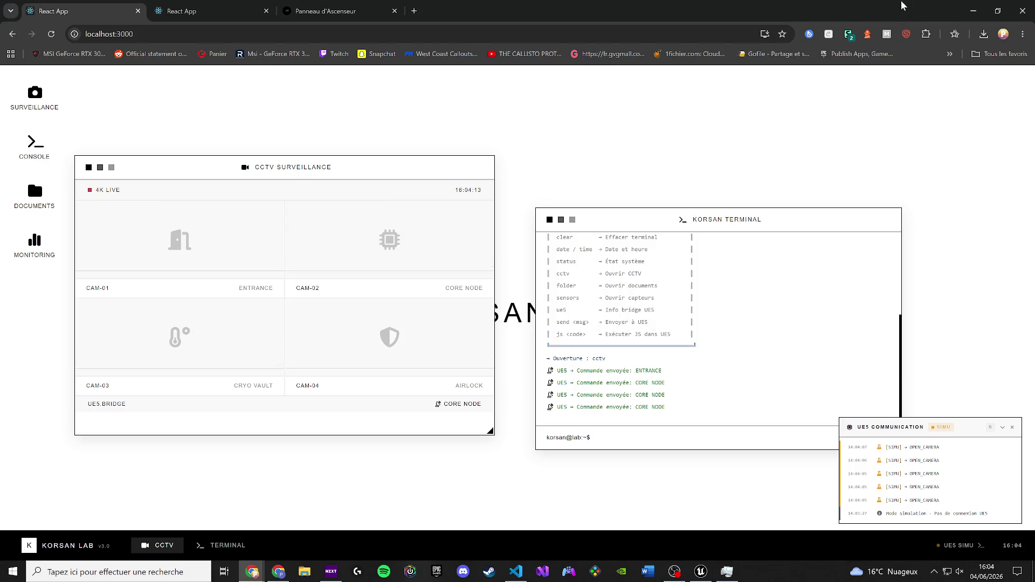
left_click(979, 6)
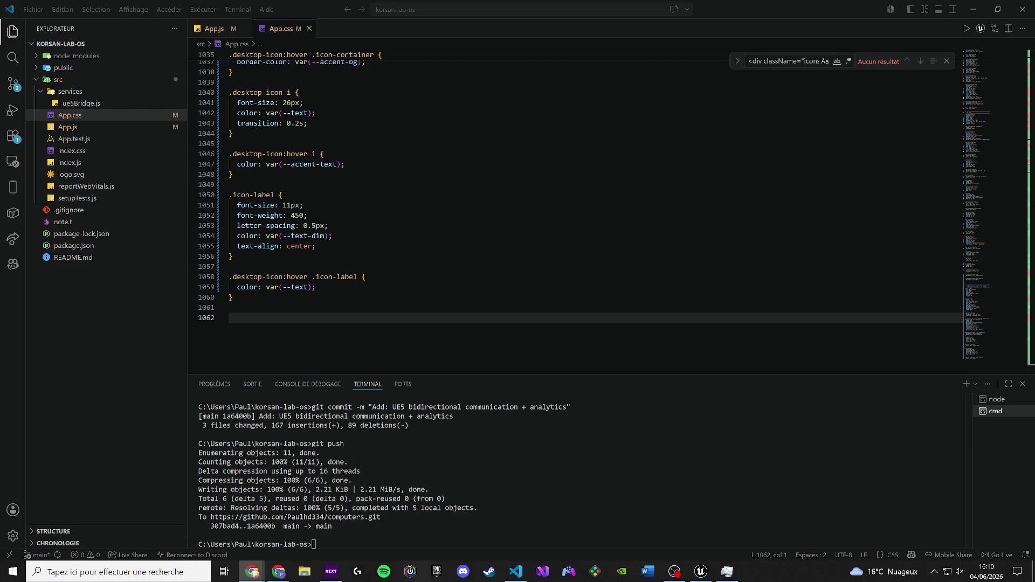
Remove the old desktop icon and icon label rules at the end of App.css (lines 1016–1062), then bring the KORSAN LAB page in Chrome forward.
key("shift+Up")
key("shift+Up")
key("shift+Up")
key("BackSpace")
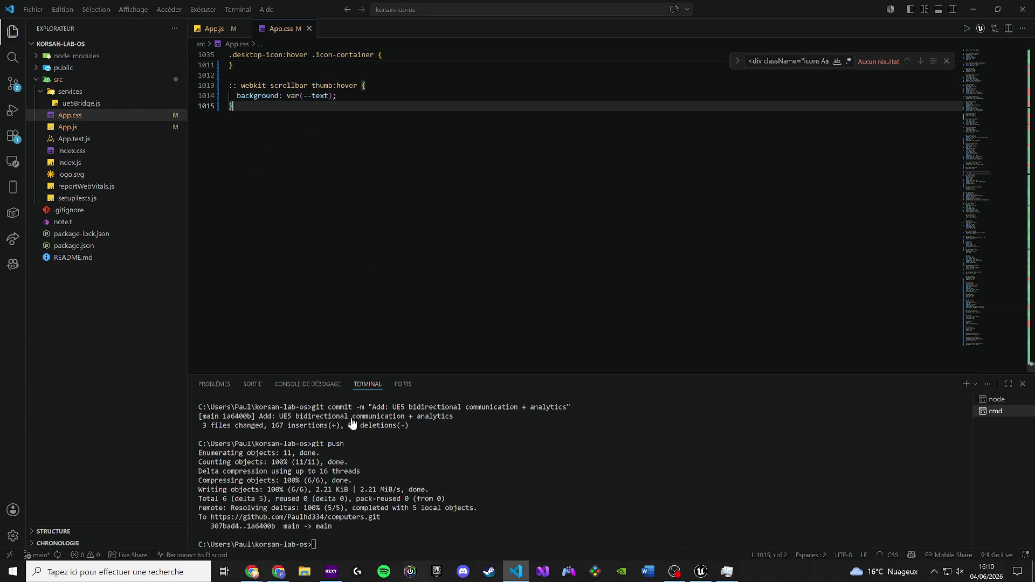
mouse_move(285, 569)
left_click(310, 520)
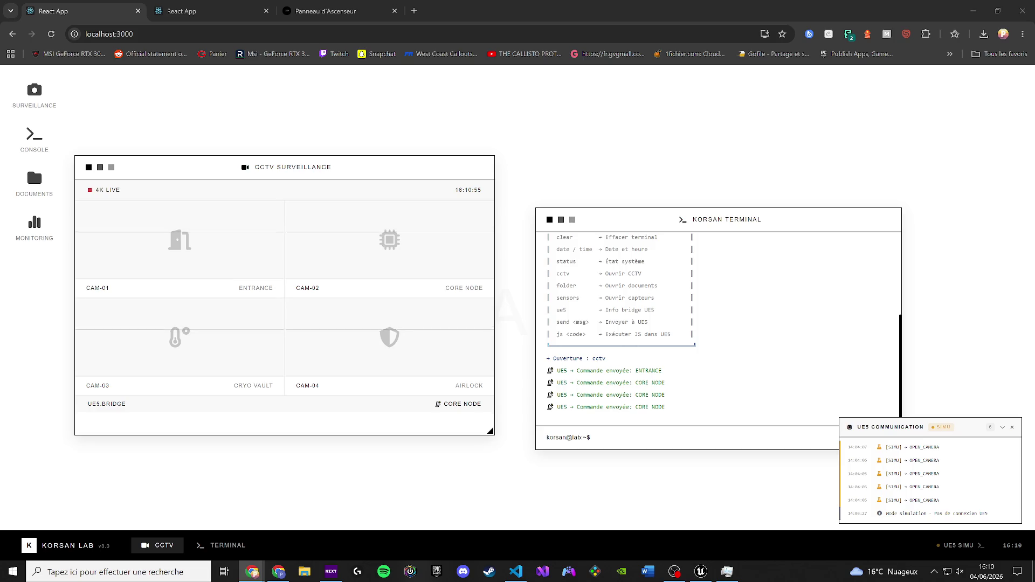
Paste the new desktop icon hover styles into App.css.
left_click(973, 11)
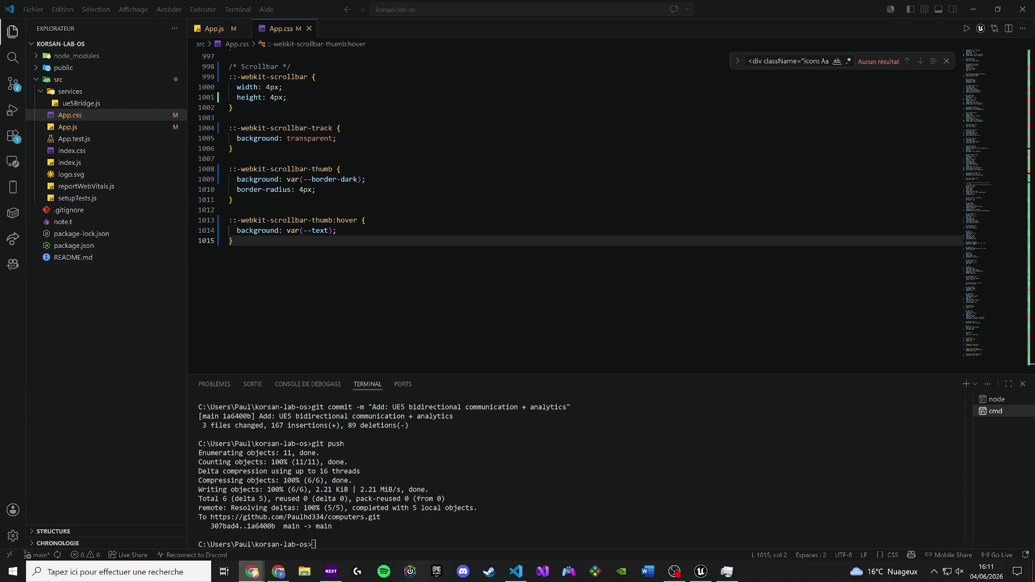
key("ctrl+v")
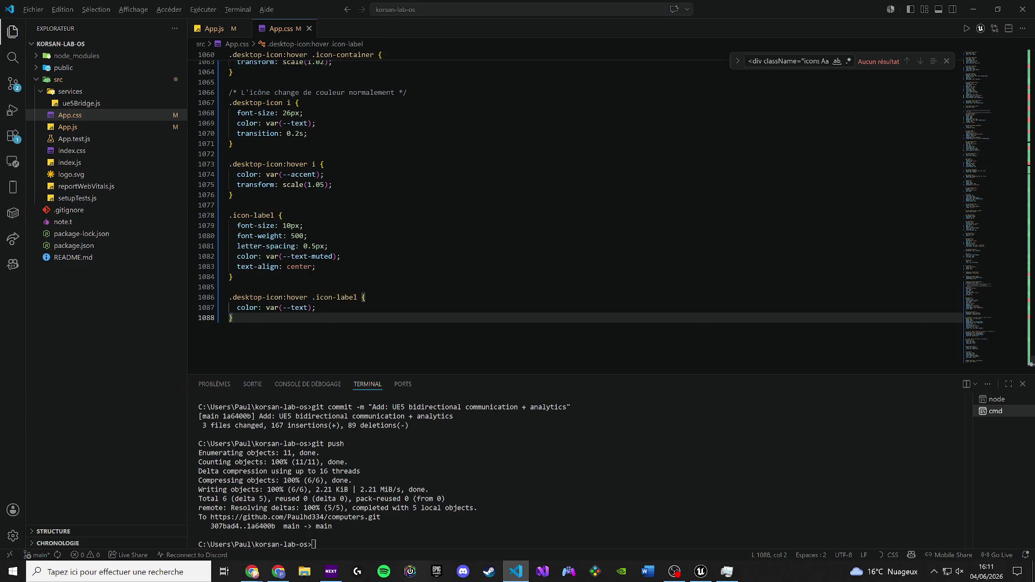
key("alt+Tab")
key("alt+Tab")
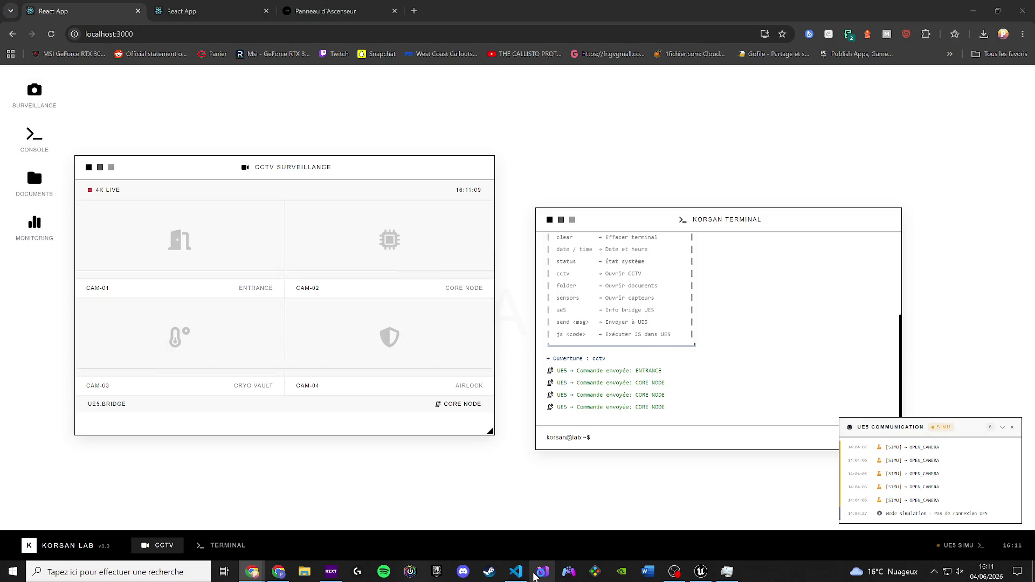
left_click(539, 573)
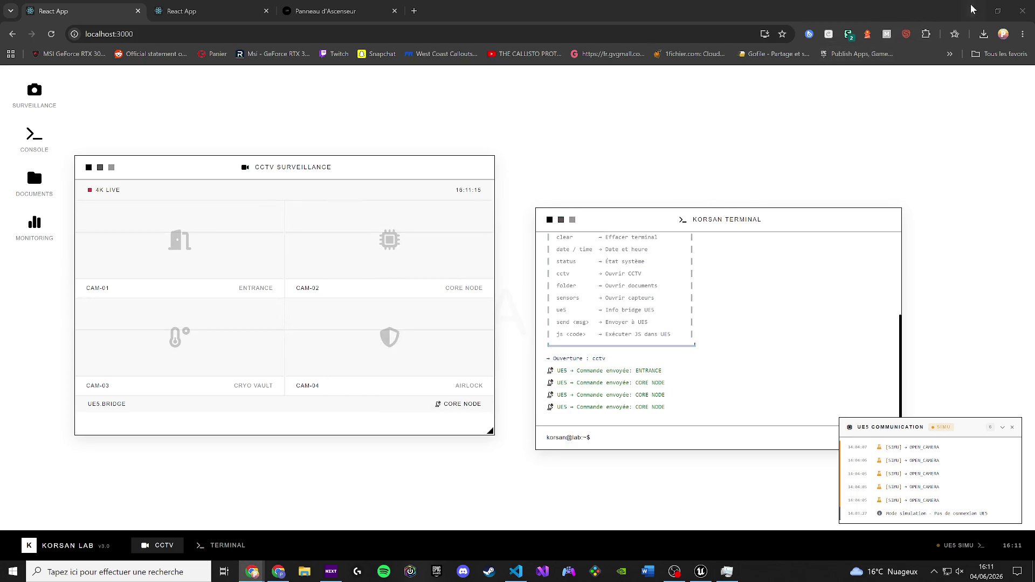
key("alt+Tab")
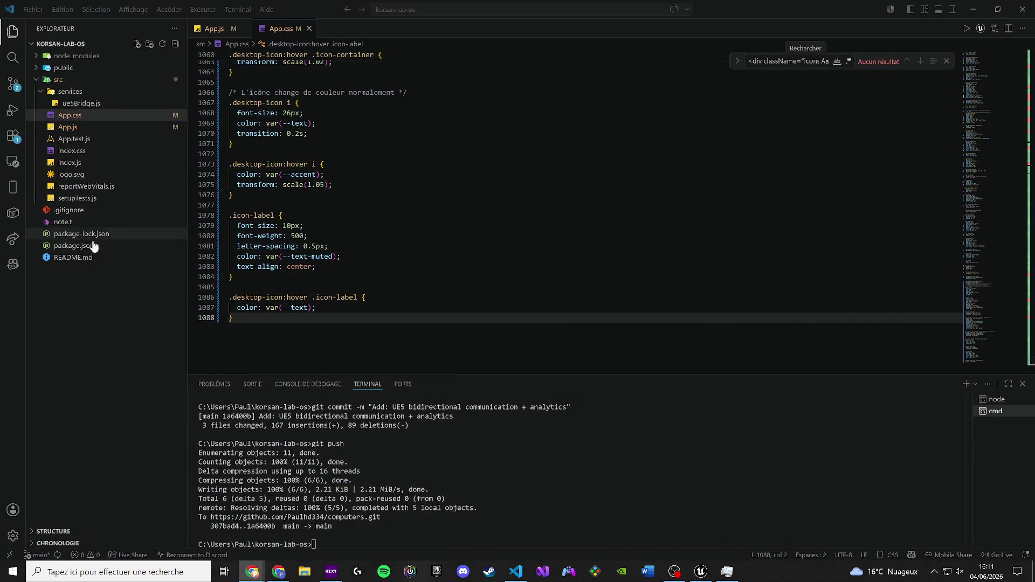
Run the git add, commit and push commands from the note in the cmd terminal.
left_click(80, 221)
key("ctrl+a")
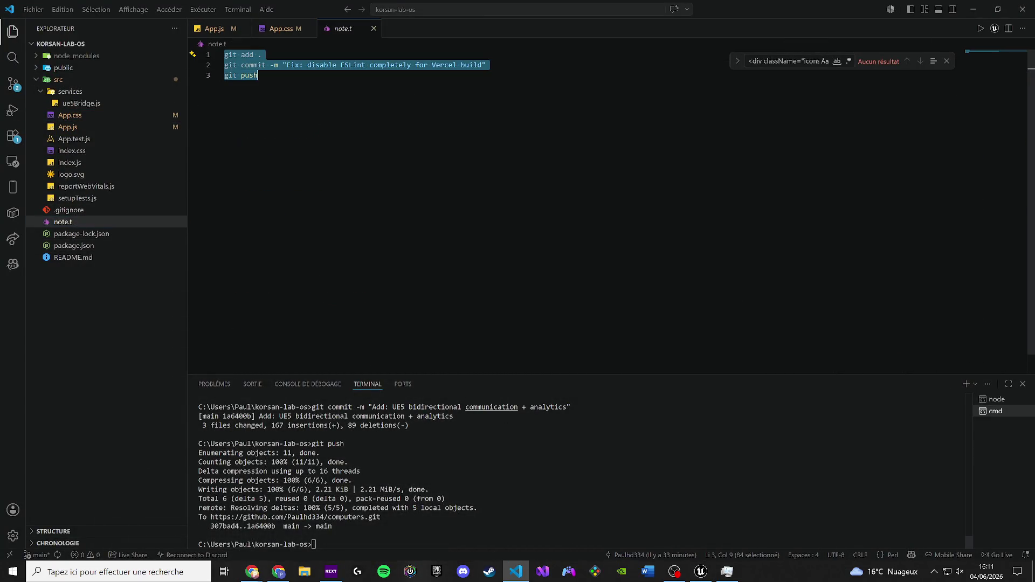
left_click(1001, 415)
type("git add . git commit -m \"Fix: disable ESLint completely for Vercel build\" git push")
left_click(207, 29)
Close the Korsan Terminal and CCTV Surveillance windows, then minimize Chrome and VS Code to show Wb_Computers_UI.
mouse_move(253, 572)
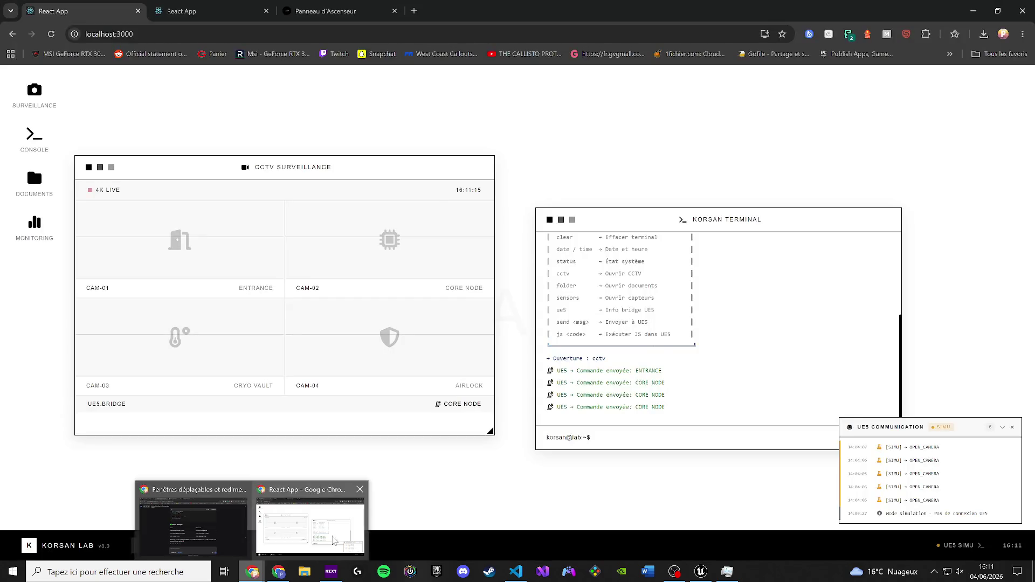
left_click(331, 540)
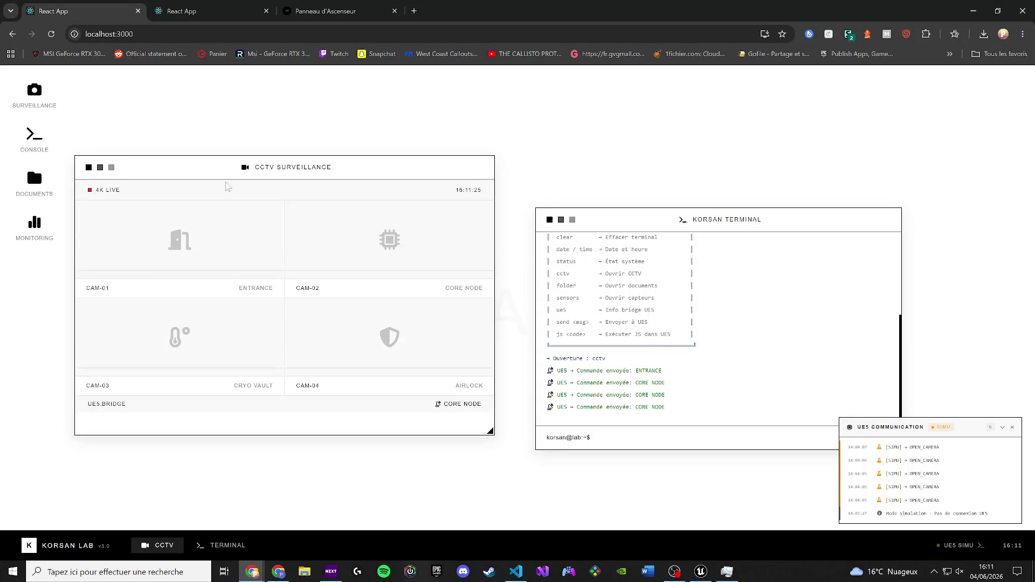
left_click(549, 220)
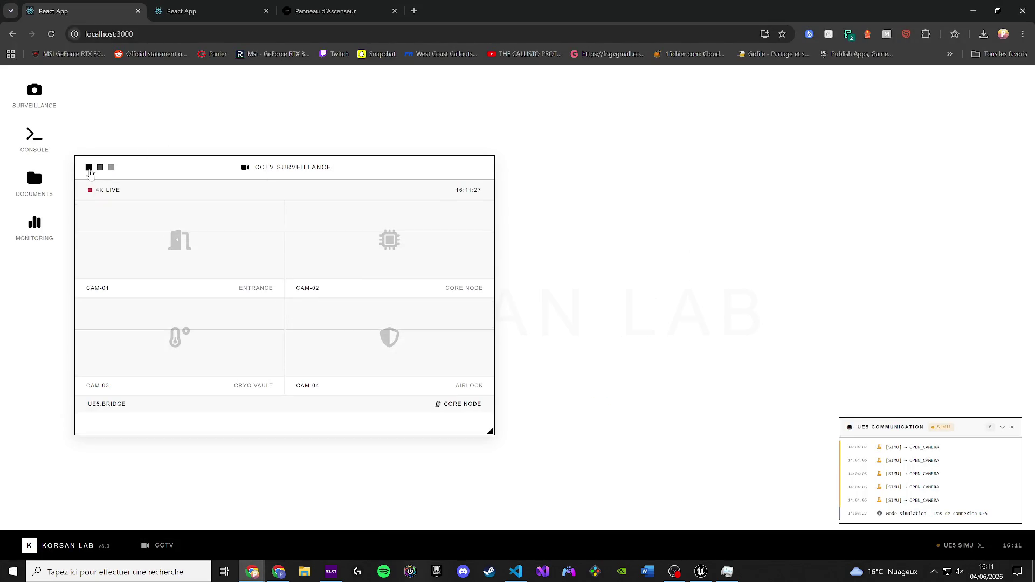
left_click(88, 167)
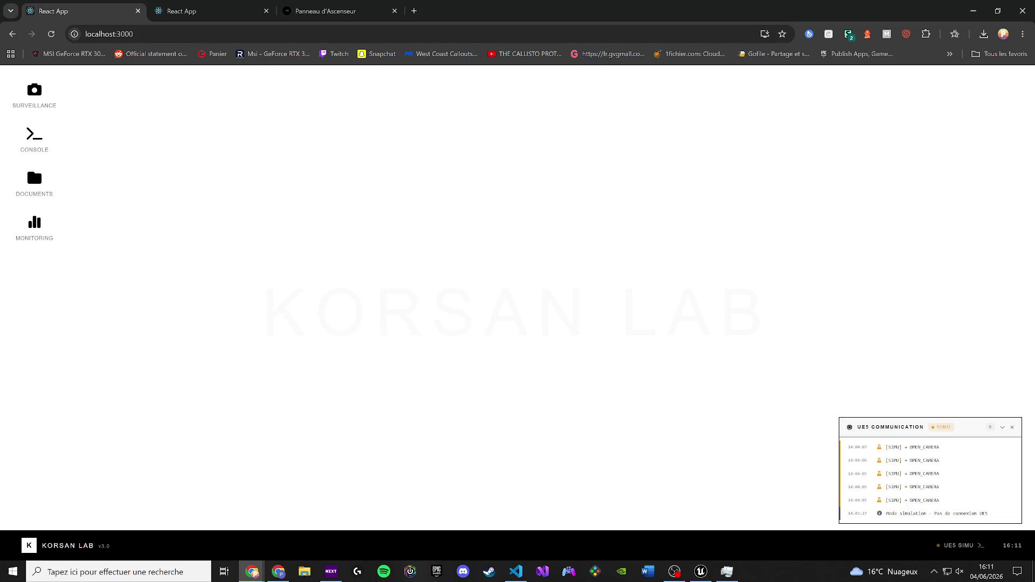
left_click(973, 11)
left_click(973, 6)
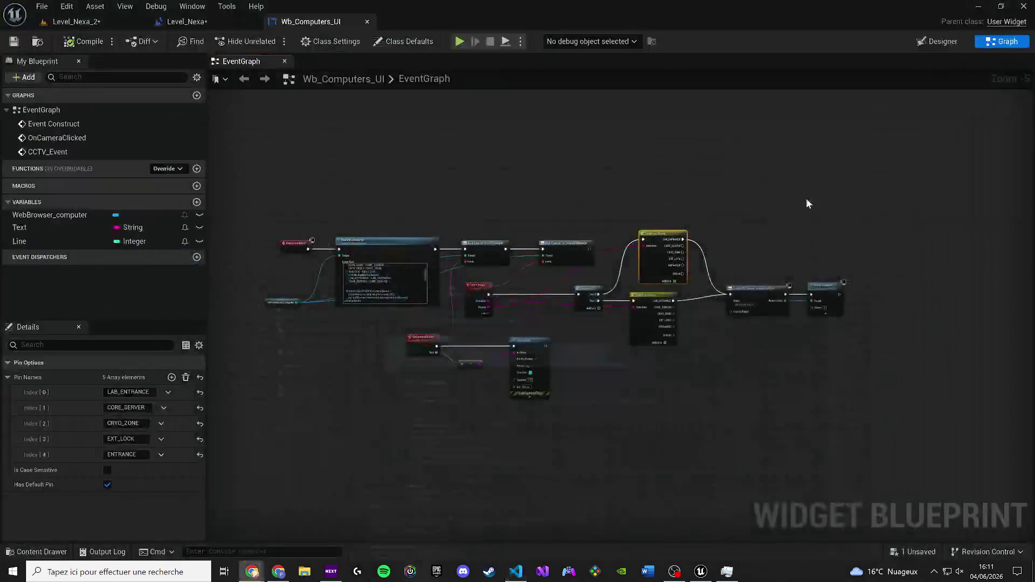
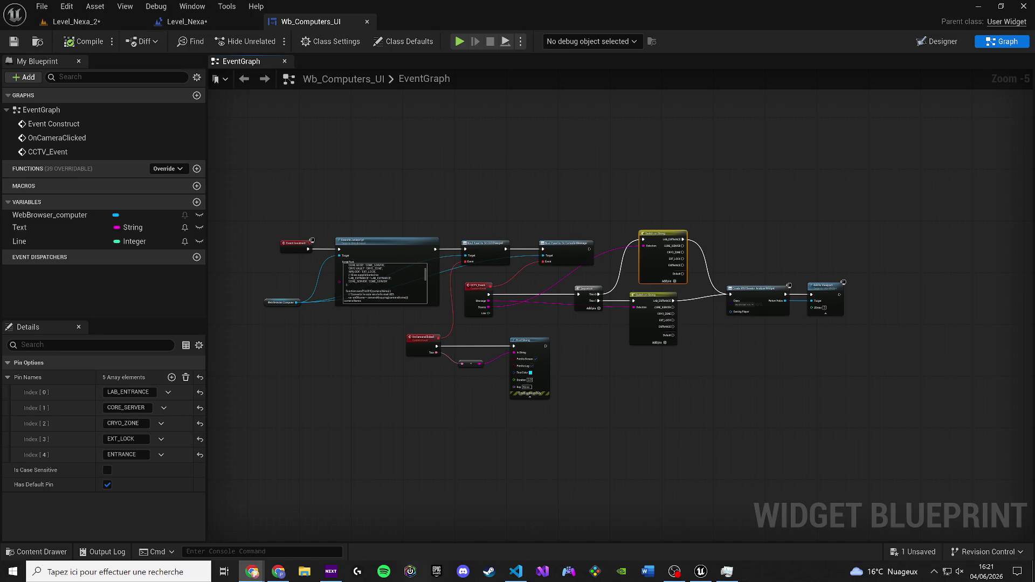
Delete the two Switch on String nodes, then undo to restore them unconnected.
left_click(278, 571)
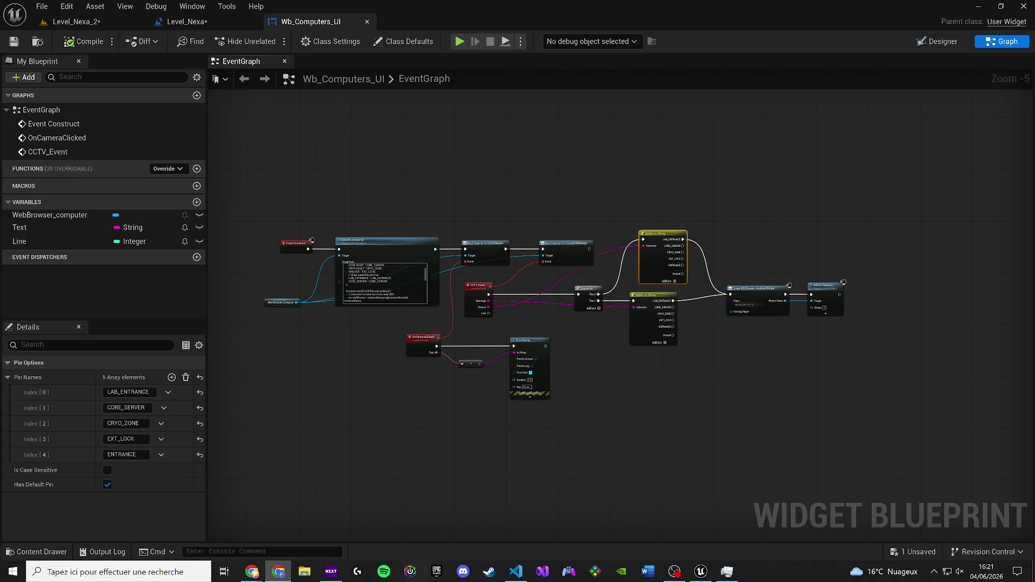
left_click(462, 227)
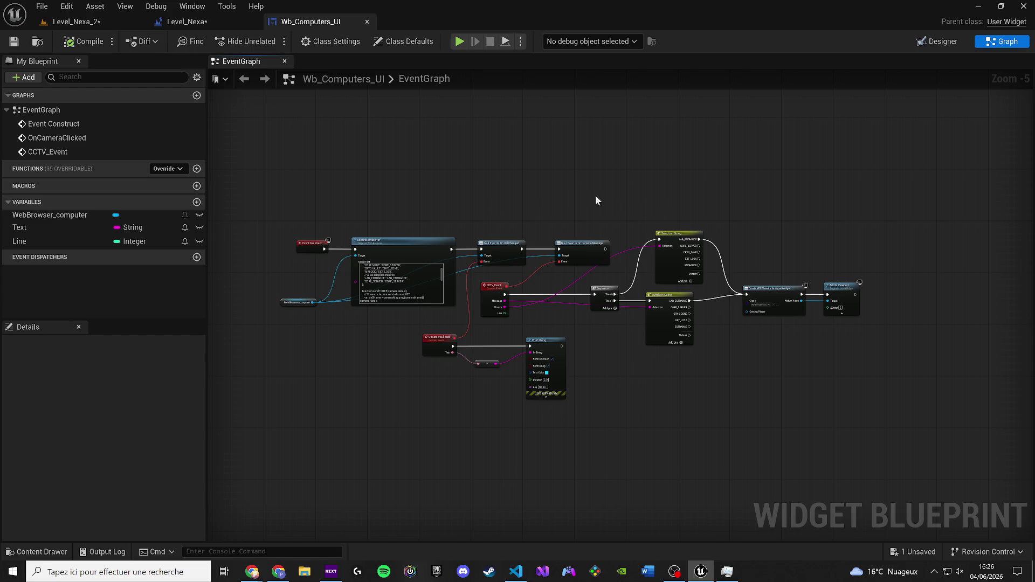
scroll(561, 192, "up", 1)
left_click_drag(585, 287, 519, 279)
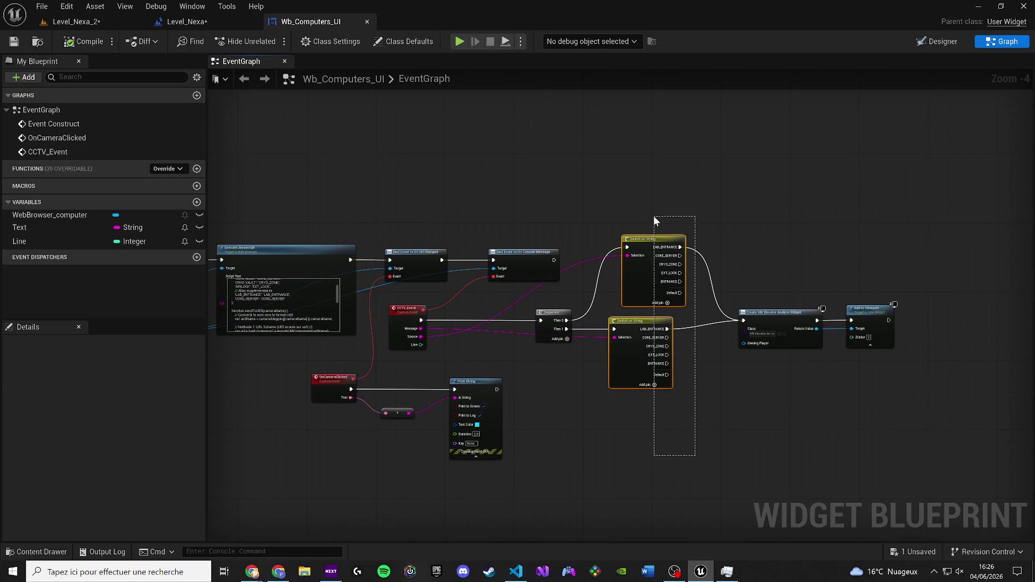
key("Delete")
scroll(632, 153, "up", 1)
key("ctrl+z")
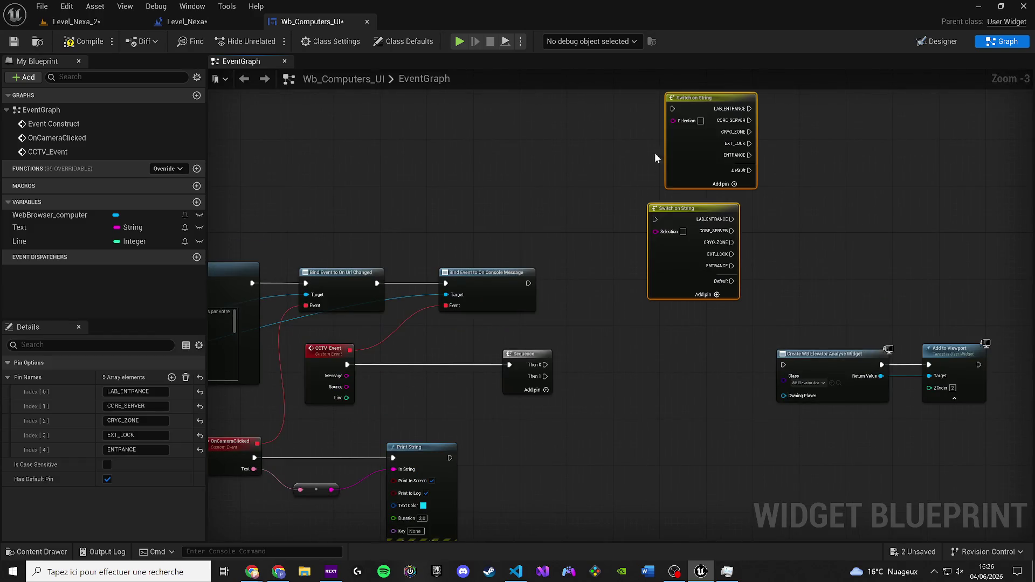
Print CCTV_Event's Message and Source with two Print String nodes on Sequence Then 0 and Then 1.
left_click_drag(347, 383, 515, 462)
left_click(416, 432)
left_click(411, 447)
key("ctrl+c")
key("ctrl+v")
mouse_move(545, 365)
left_mouse_down()
mouse_move(614, 377)
mouse_move(642, 361)
left_mouse_up()
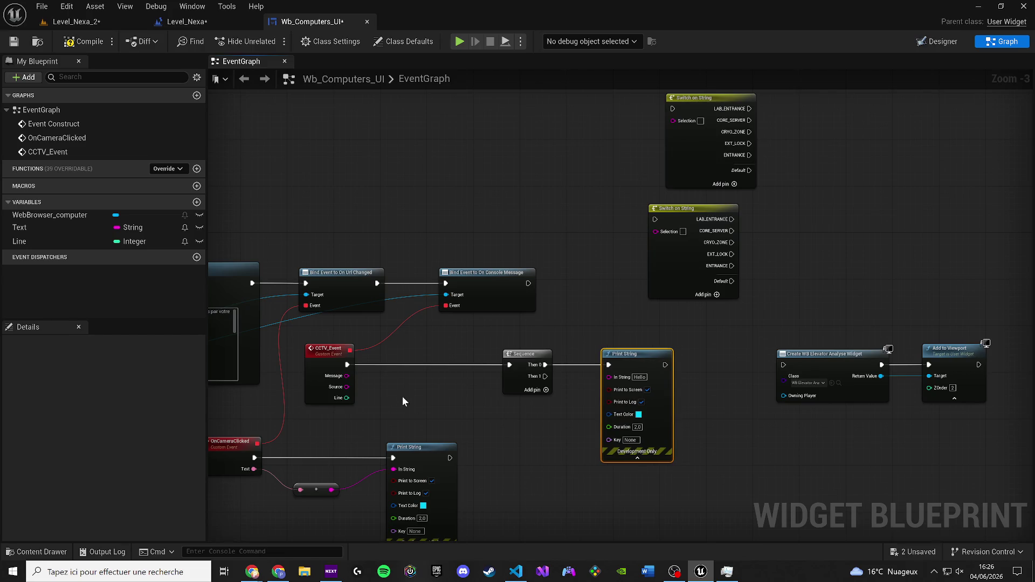
mouse_move(353, 376)
left_mouse_down()
mouse_move(593, 386)
mouse_move(610, 377)
mouse_move(621, 395)
mouse_move(352, 326)
mouse_move(336, 305)
left_mouse_up()
key("ctrl+v")
mouse_move(596, 392)
left_mouse_down()
mouse_move(682, 300)
mouse_move(652, 280)
left_mouse_up()
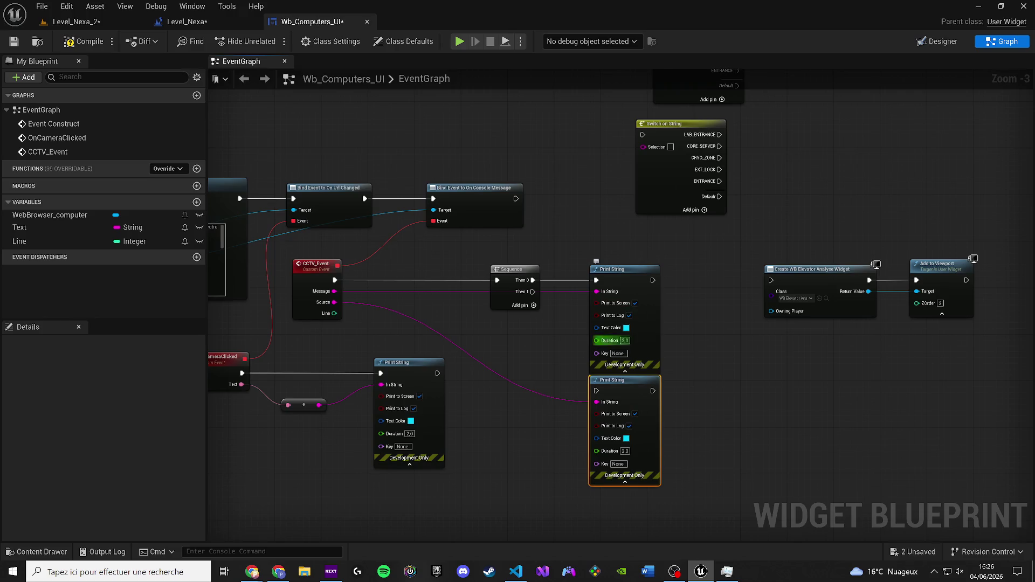
left_click_drag(597, 390, 533, 292)
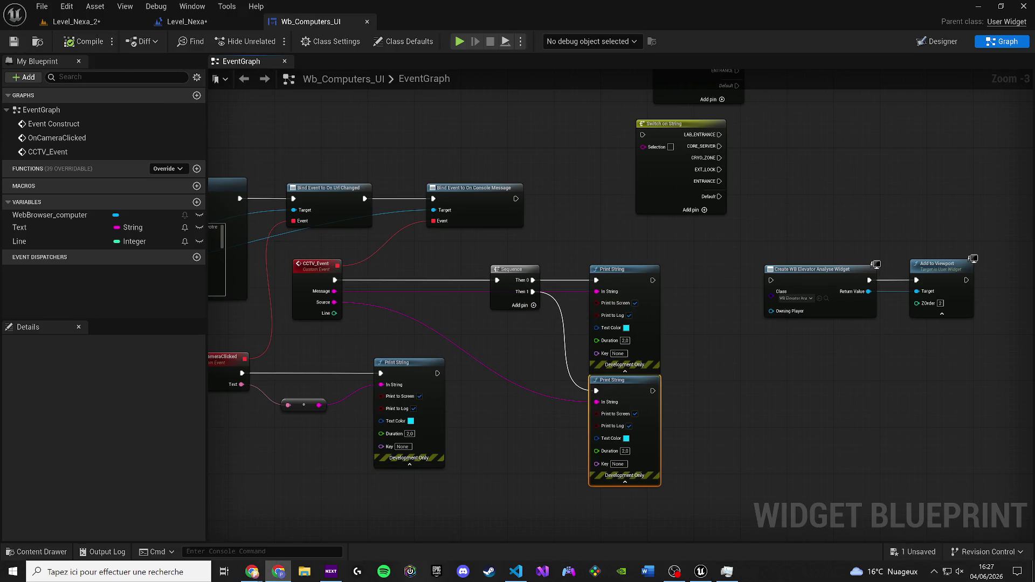
Play Level_Nexa_2, walk to the wall screen and interact to open its CCTV interface.
left_click(76, 21)
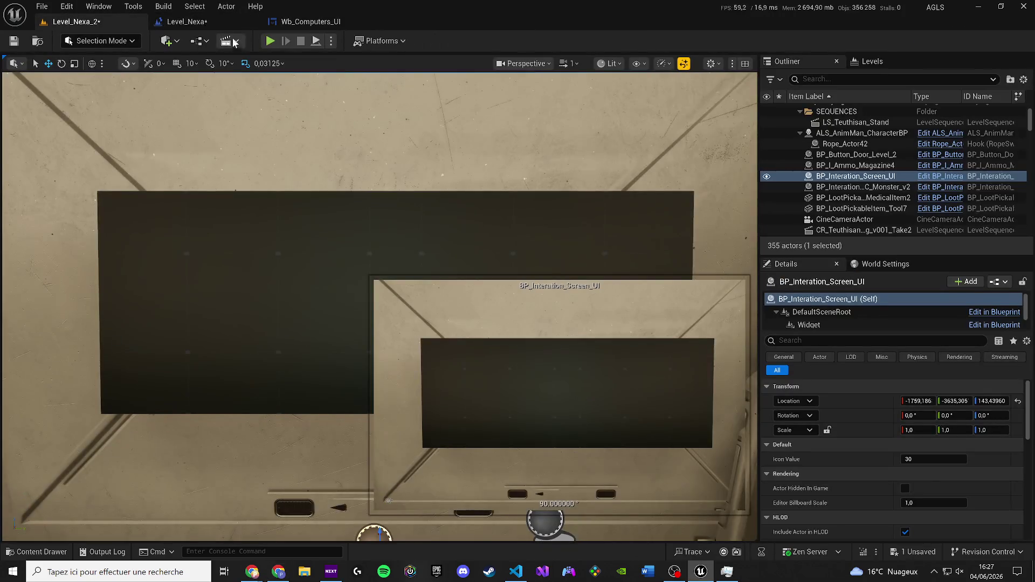
left_click(269, 41)
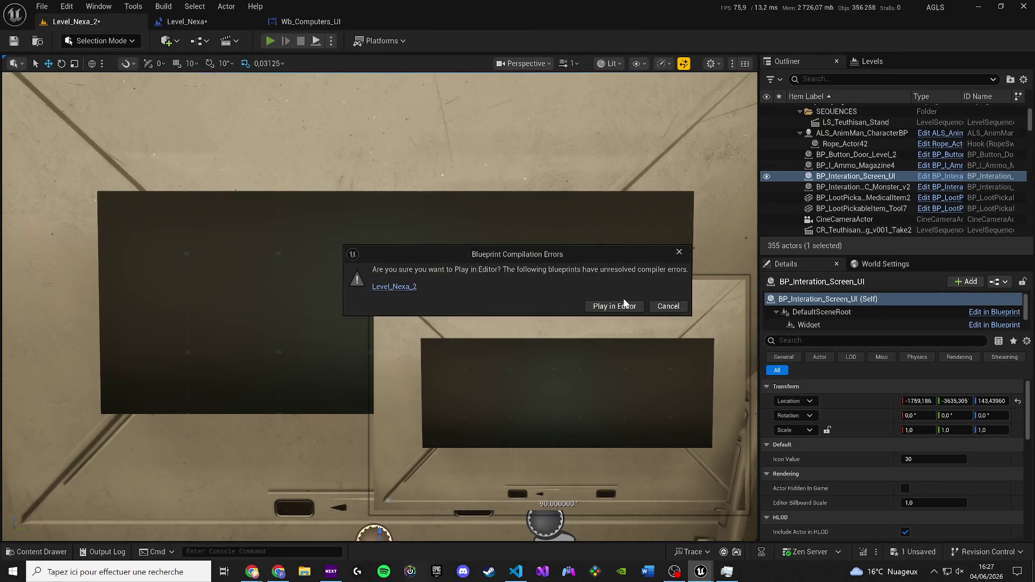
left_click(609, 310)
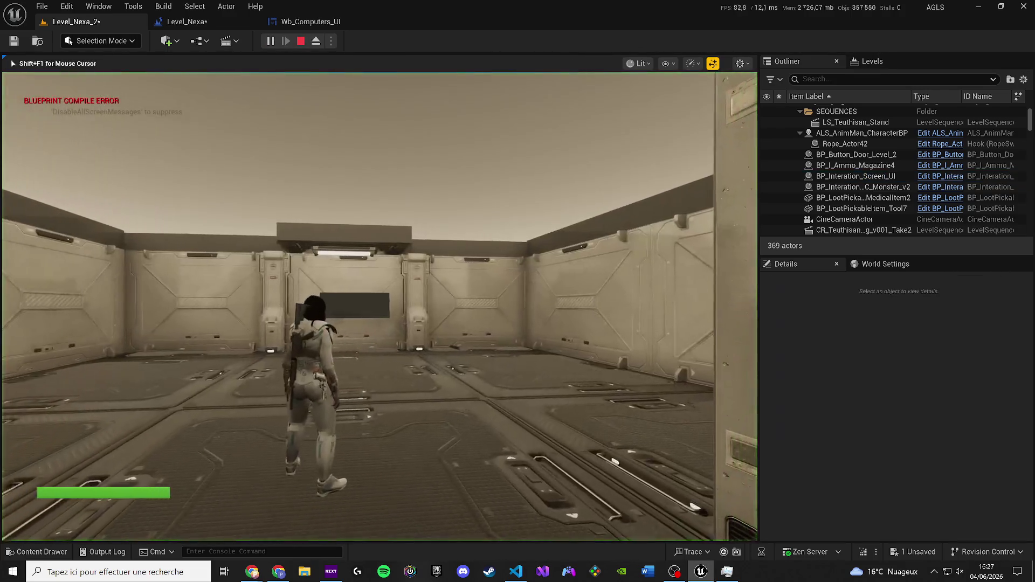
key("w")
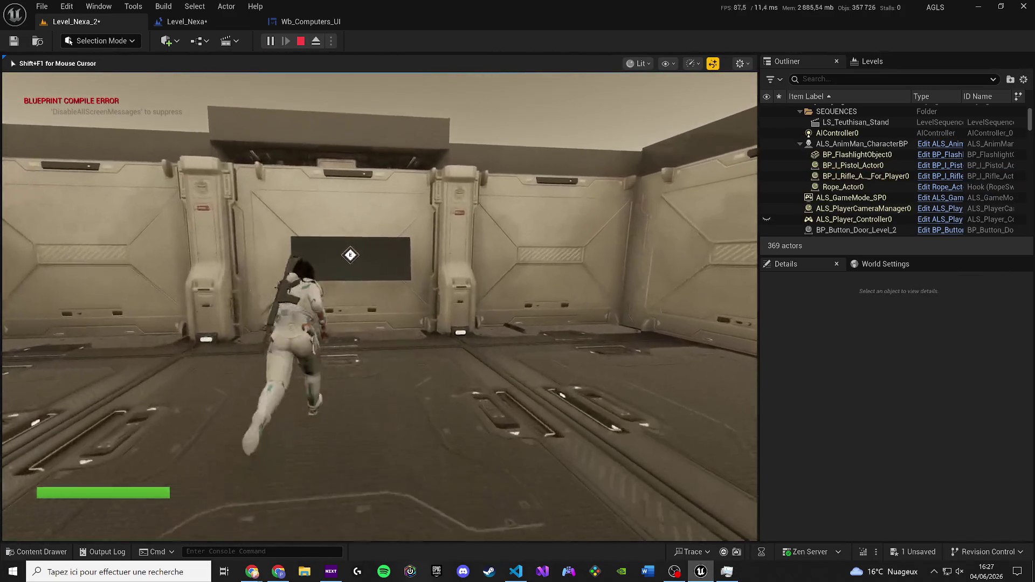
key("e")
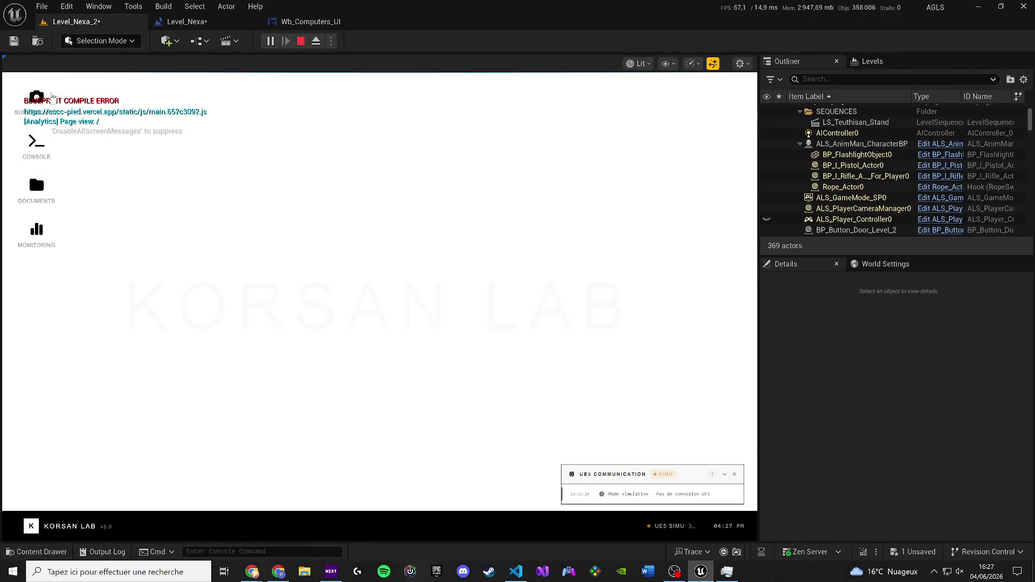
left_click(38, 90)
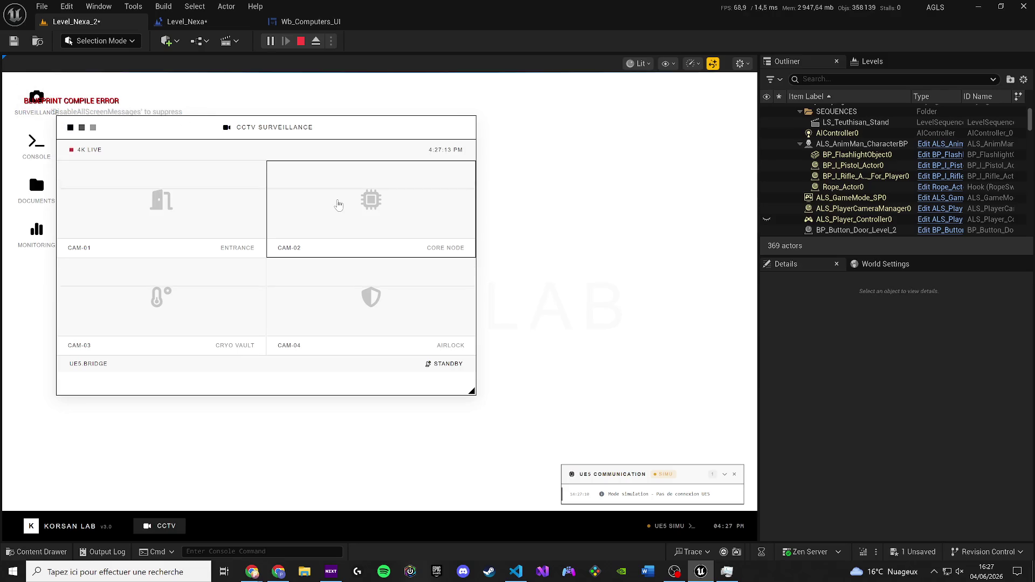
Move the CCTV window right and trigger the CAM-02 CORE NODE camera several times.
left_click(339, 204)
left_click_drag(317, 130, 568, 142)
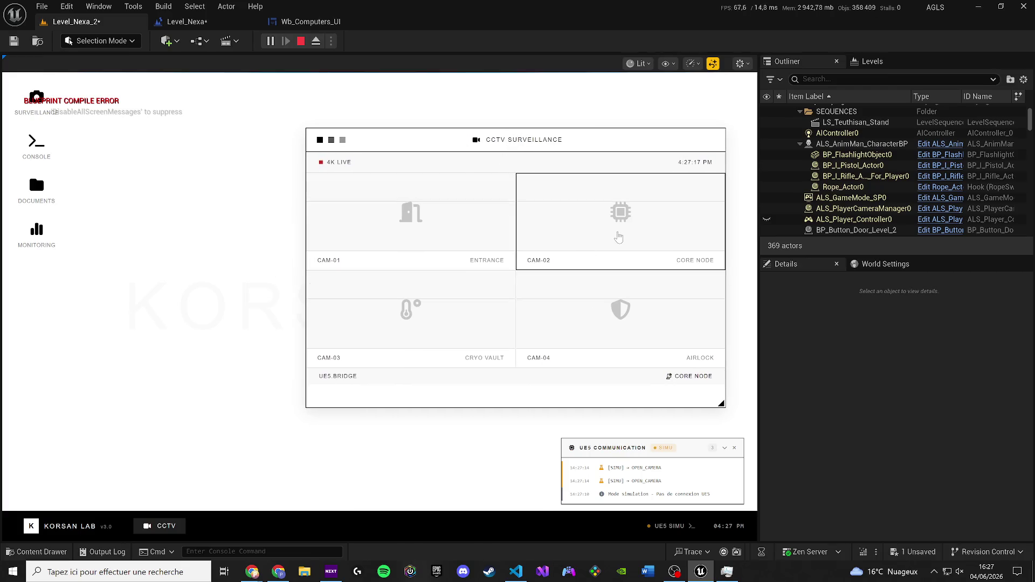
left_click(618, 237)
left_click(619, 238)
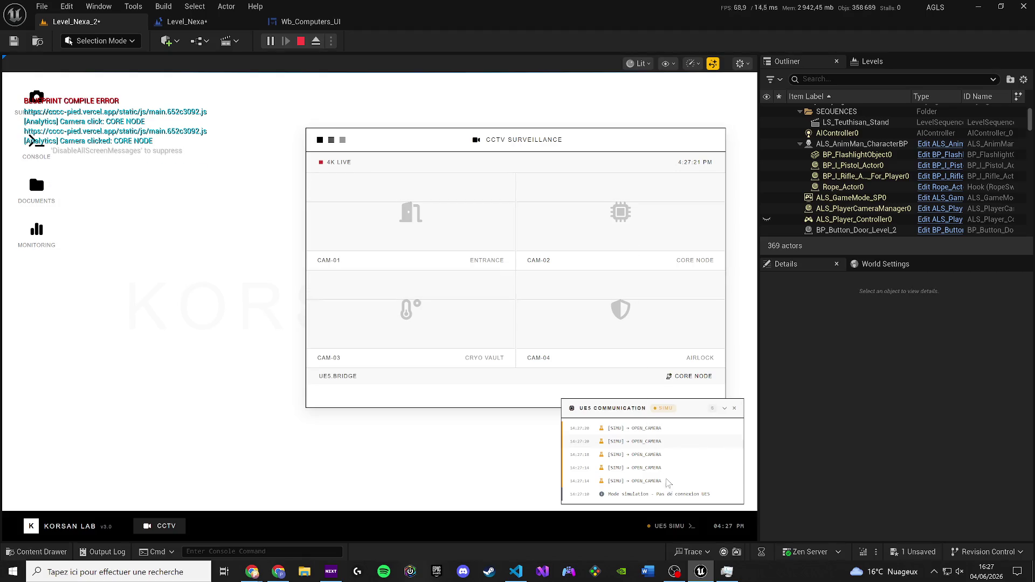
Select all the UE5 Communication log text with Ctrl+A, then clear the selection.
triple_click(704, 495)
key("ctrl+a")
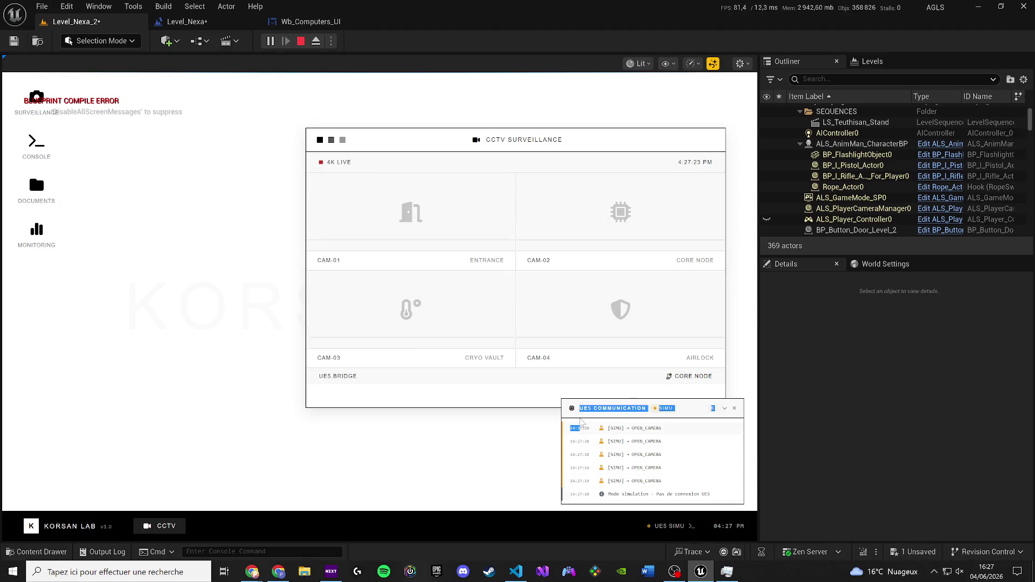
left_click(642, 448)
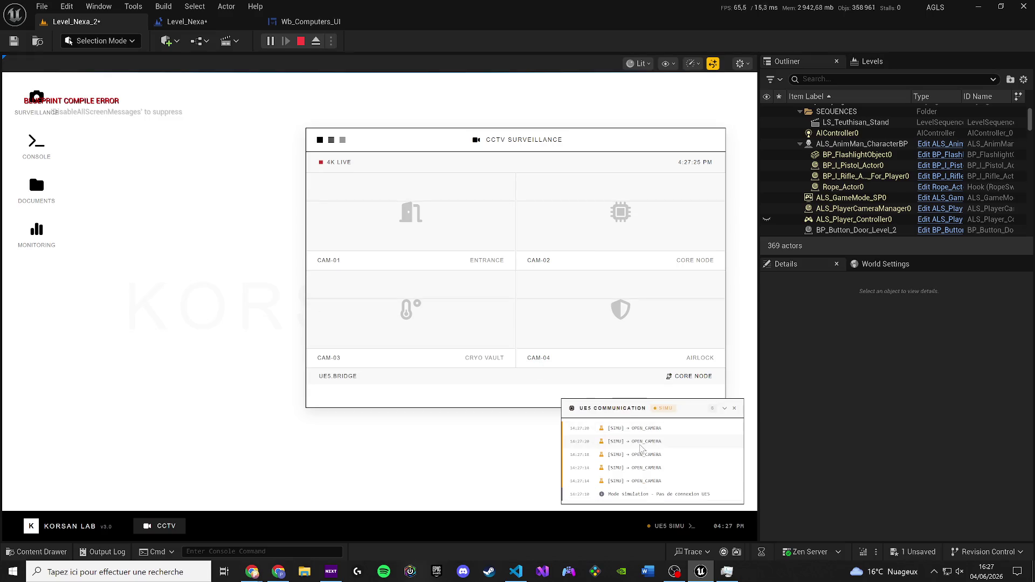
key("ctrl+a")
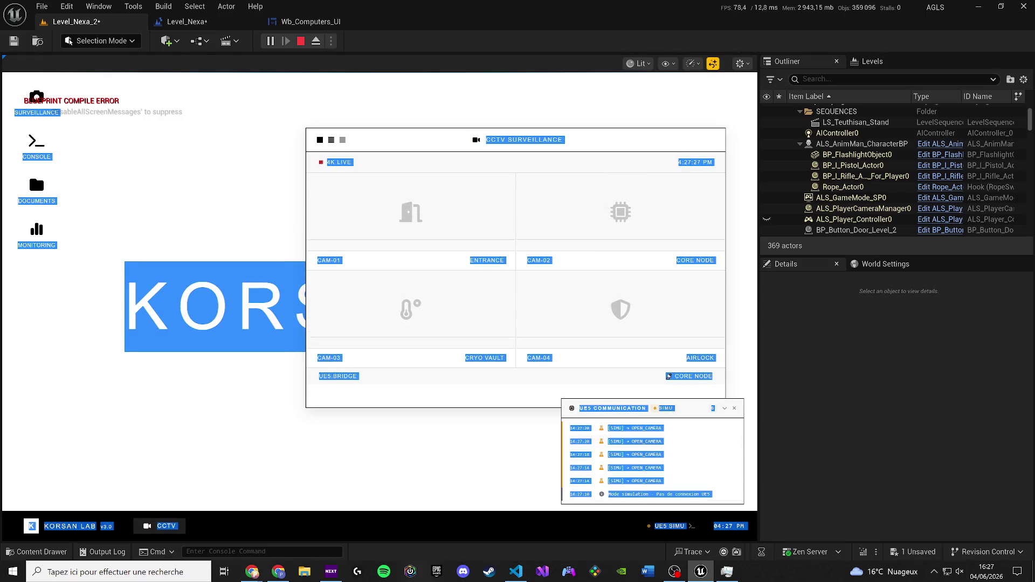
left_click(174, 288)
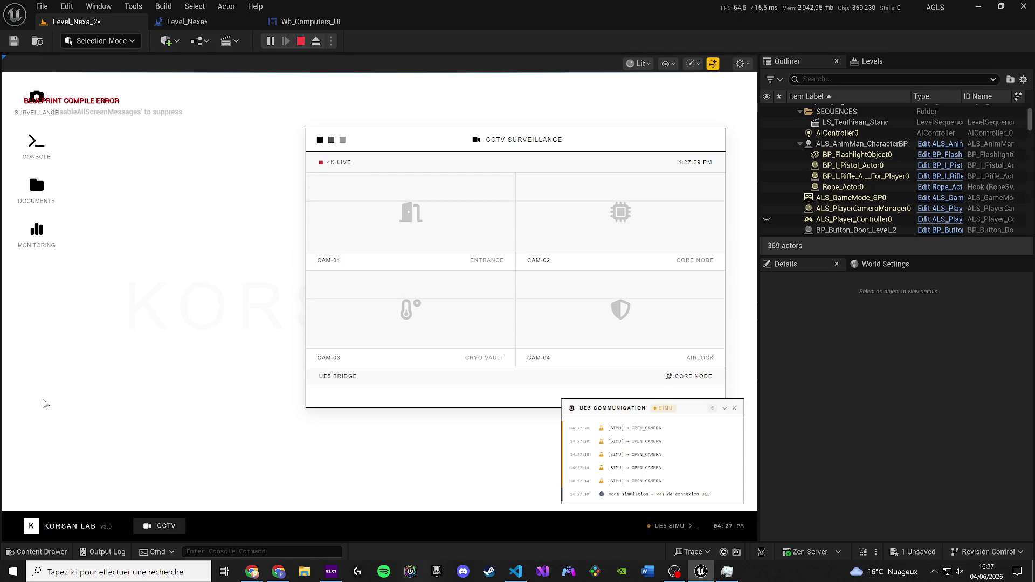
mouse_move(244, 573)
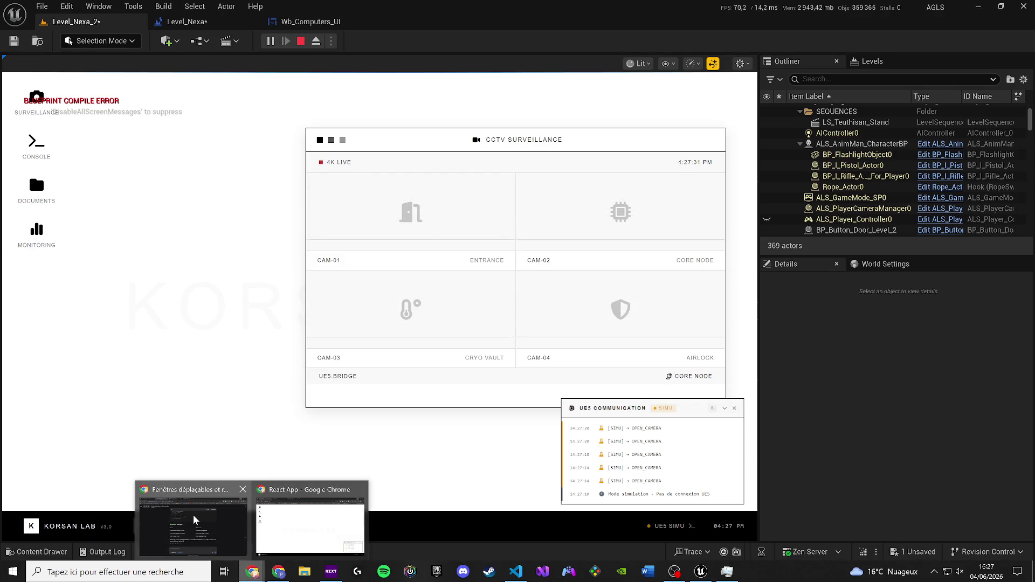
left_click(188, 518)
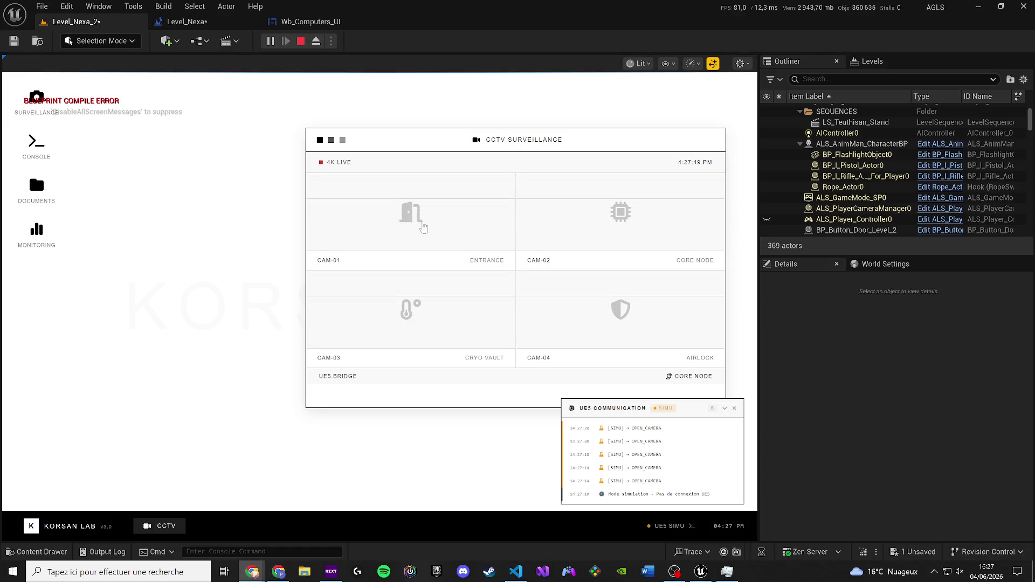
Fire repeated CAM-01 ENTRANCE camera clicks, then refocus the game's surveillance page.
left_click(424, 227)
left_click(415, 211)
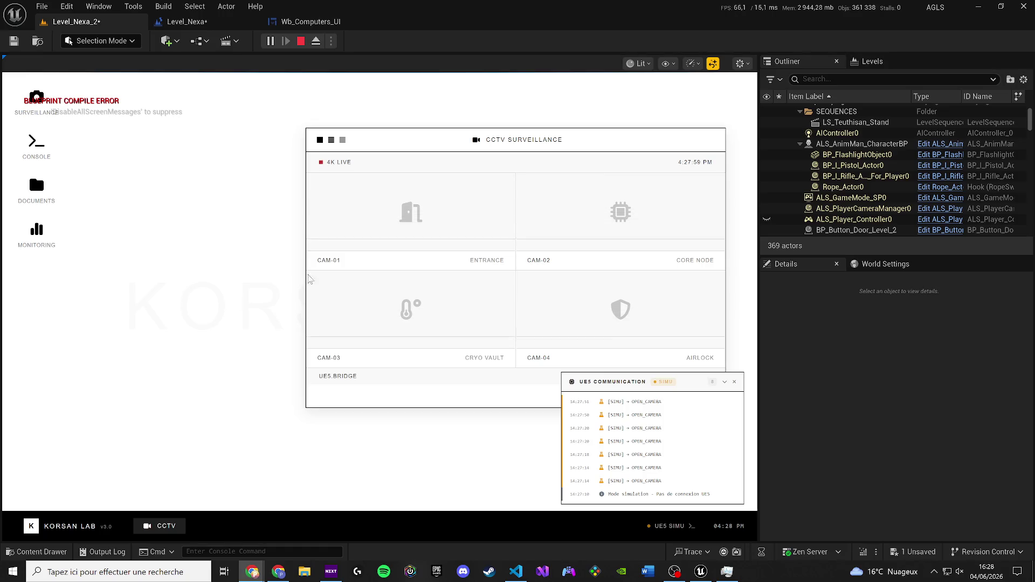
left_click(414, 207)
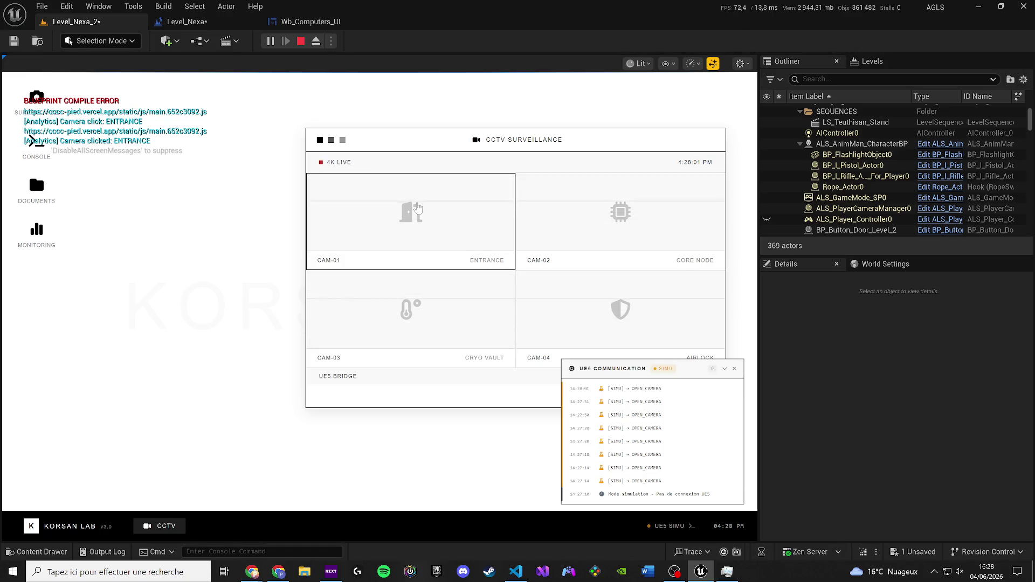
left_click(417, 208)
left_click(417, 208)
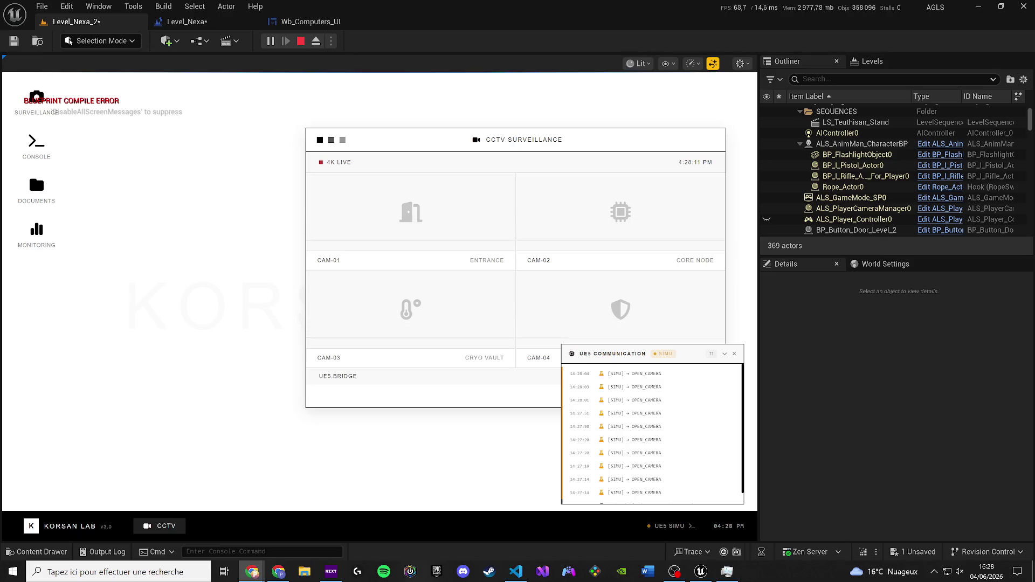
left_click(416, 196)
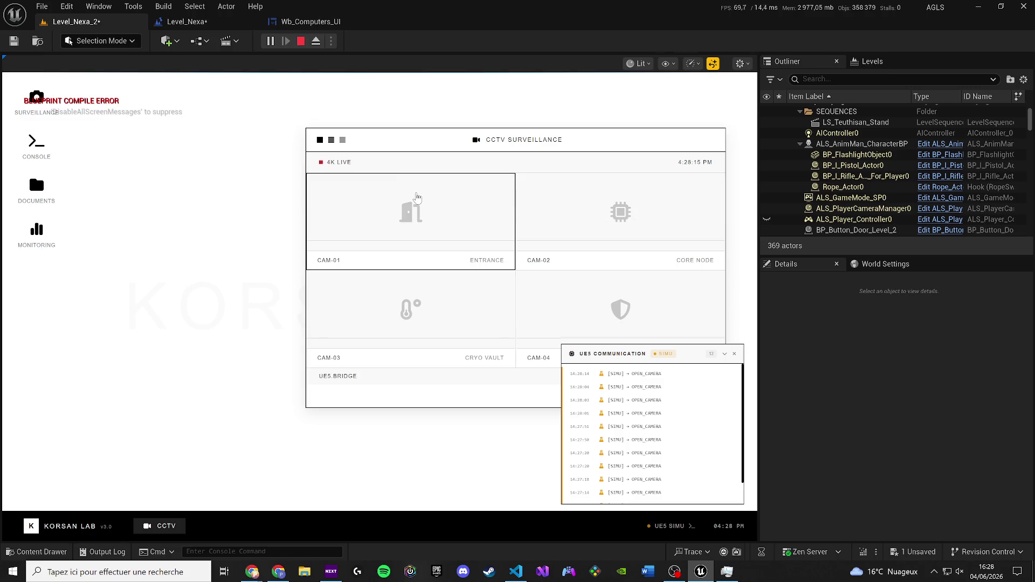
left_click(417, 199)
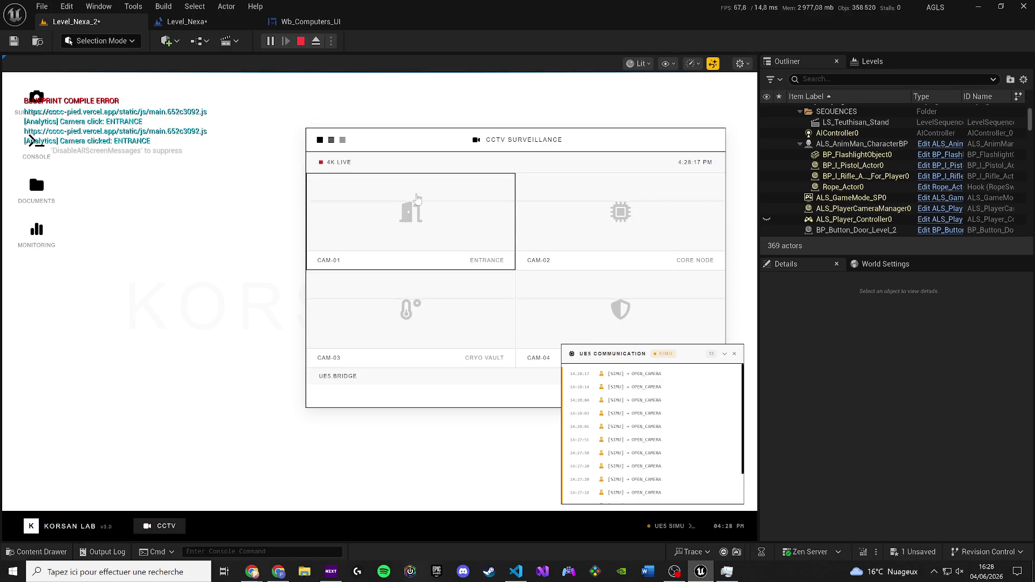
left_click(417, 199)
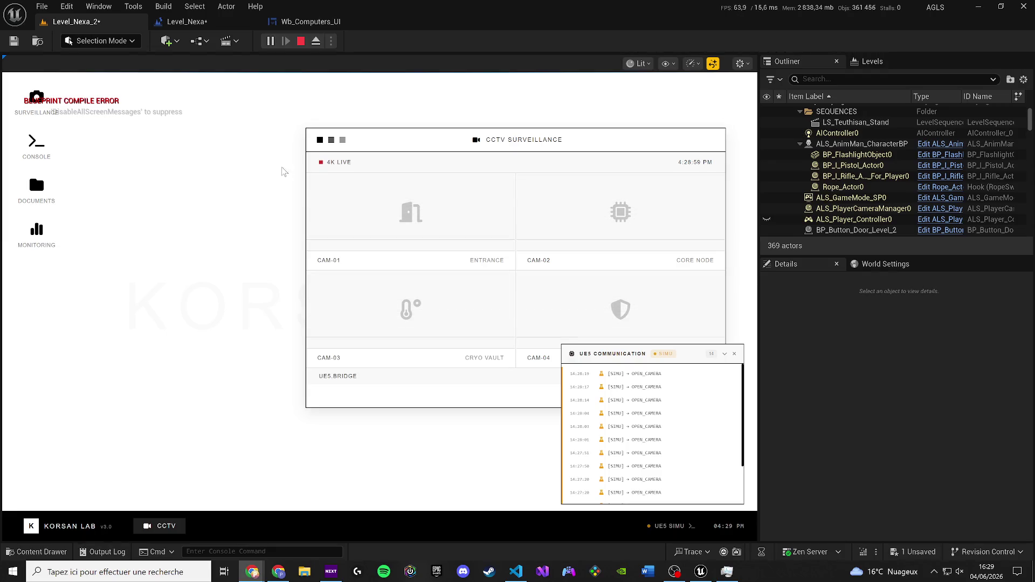
left_click(34, 95)
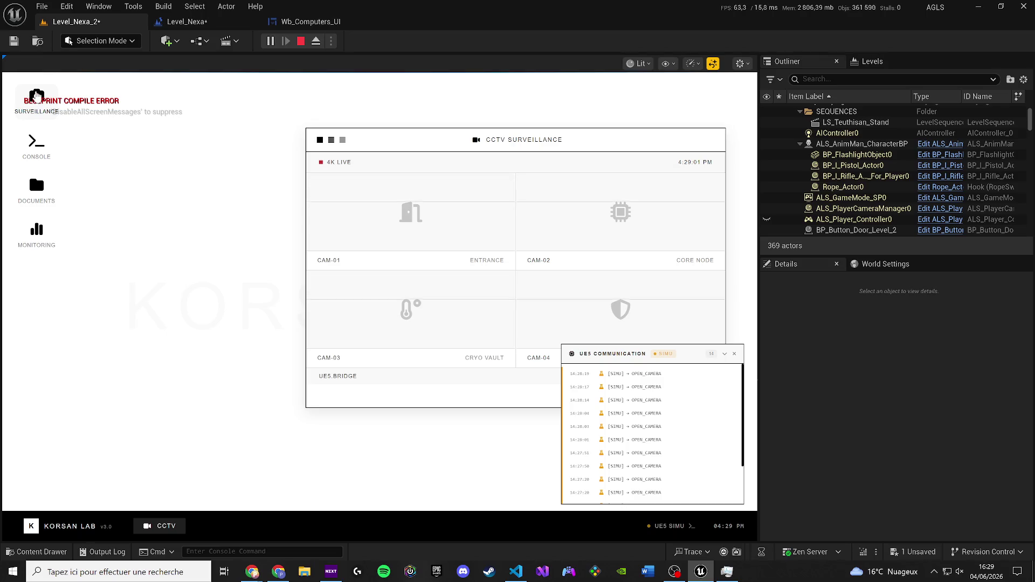
Click the CAM-01 ENTRANCE tile about fourteen times in quick succession.
left_click(342, 179)
left_click(344, 180)
left_click(345, 181)
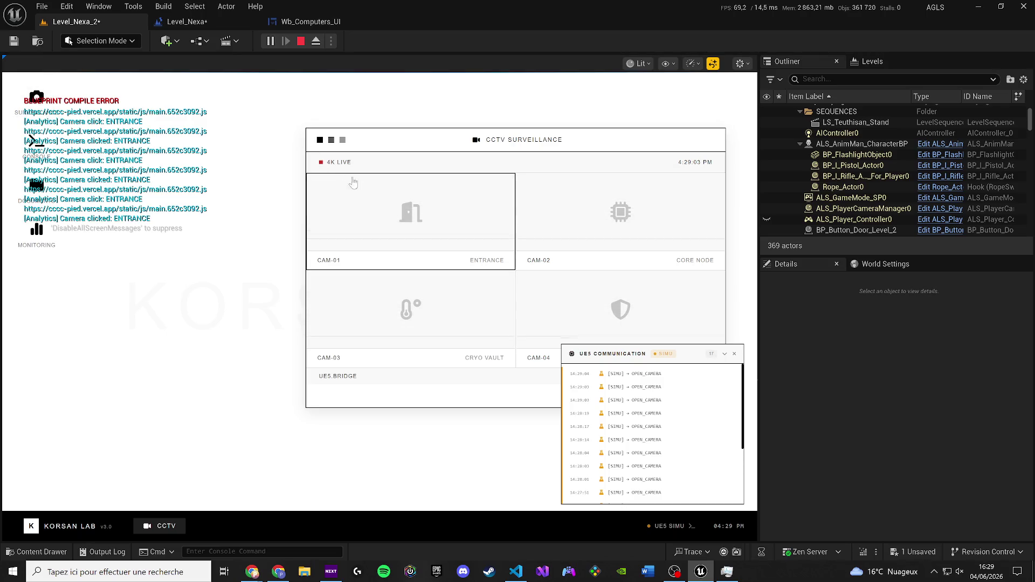
left_click(353, 185)
left_click(362, 189)
left_click(373, 194)
left_click(375, 198)
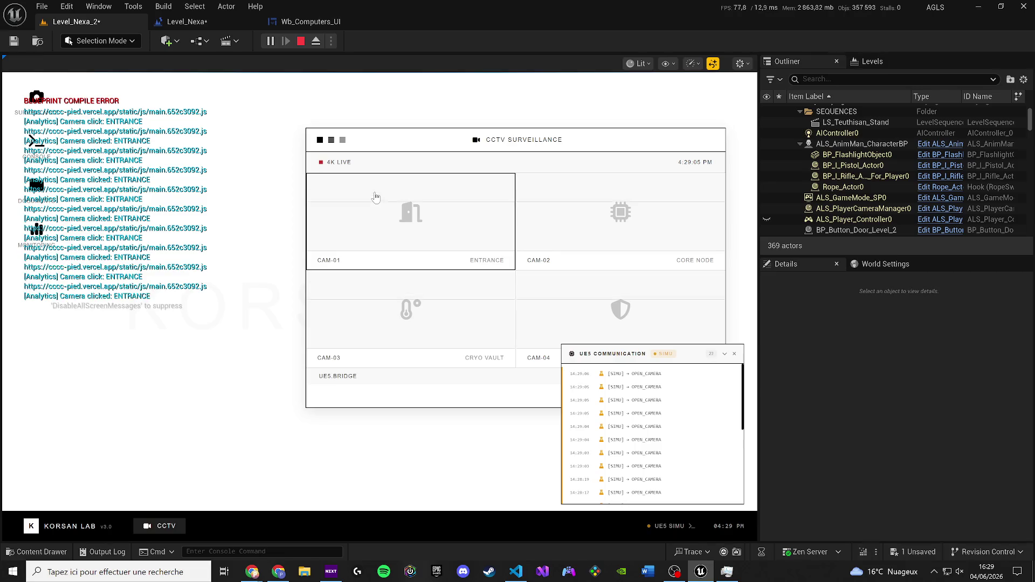
left_click(374, 200)
left_click(373, 202)
left_click(372, 204)
left_click(372, 206)
left_click(372, 207)
left_click(367, 216)
left_click(363, 228)
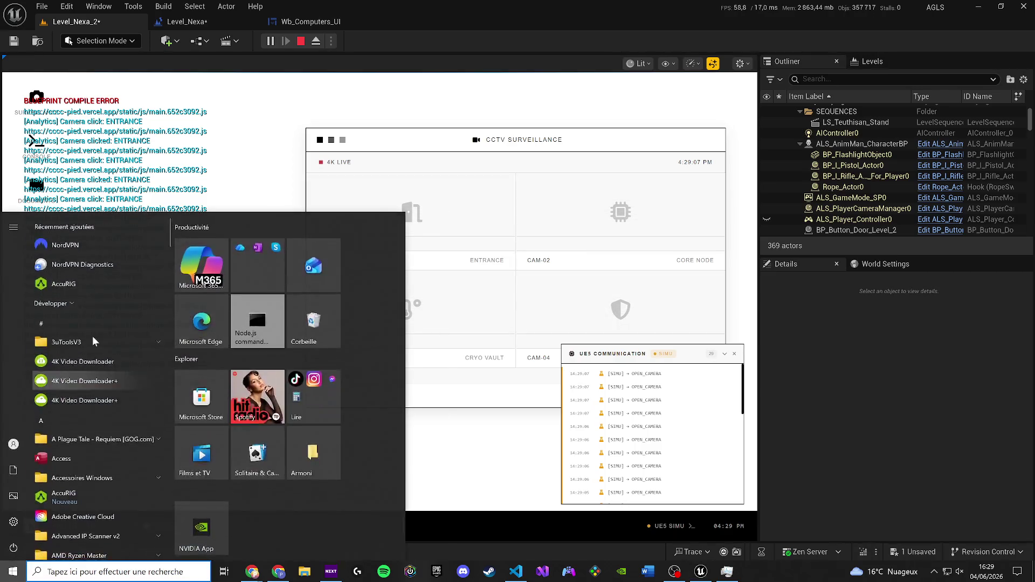
Launch Snipping Tool by searching 'capture', firing a few more ENTRANCE clicks before switching to it.
type("capture")
left_click(104, 277)
left_click(418, 211)
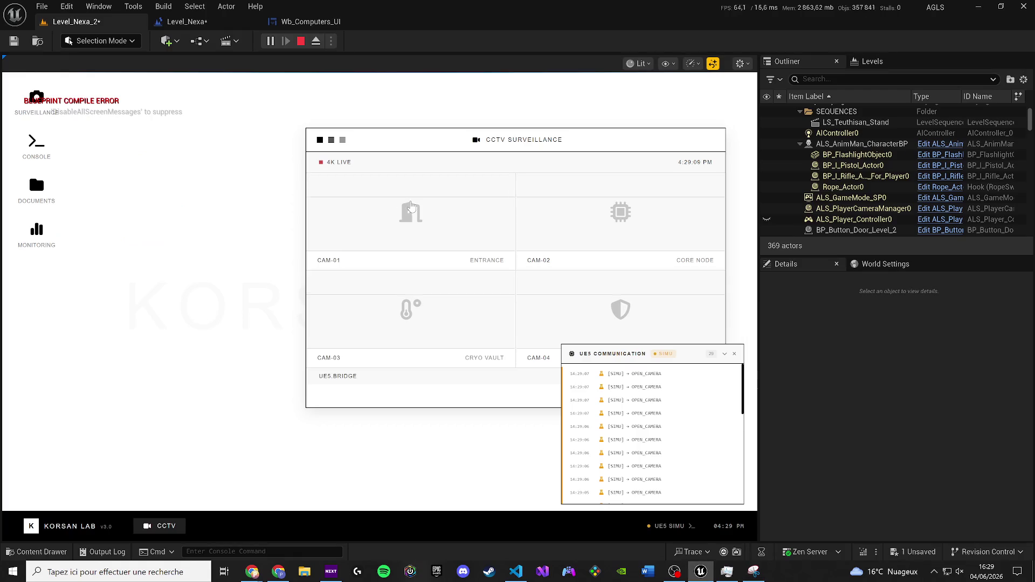
left_click(419, 212)
left_click(419, 212)
left_click(419, 213)
left_click(419, 212)
left_click(420, 212)
left_click(420, 212)
left_click(420, 213)
left_click(420, 213)
left_click(753, 572)
Snip the play window area showing the debug messages, then close the capture.
left_click(755, 329)
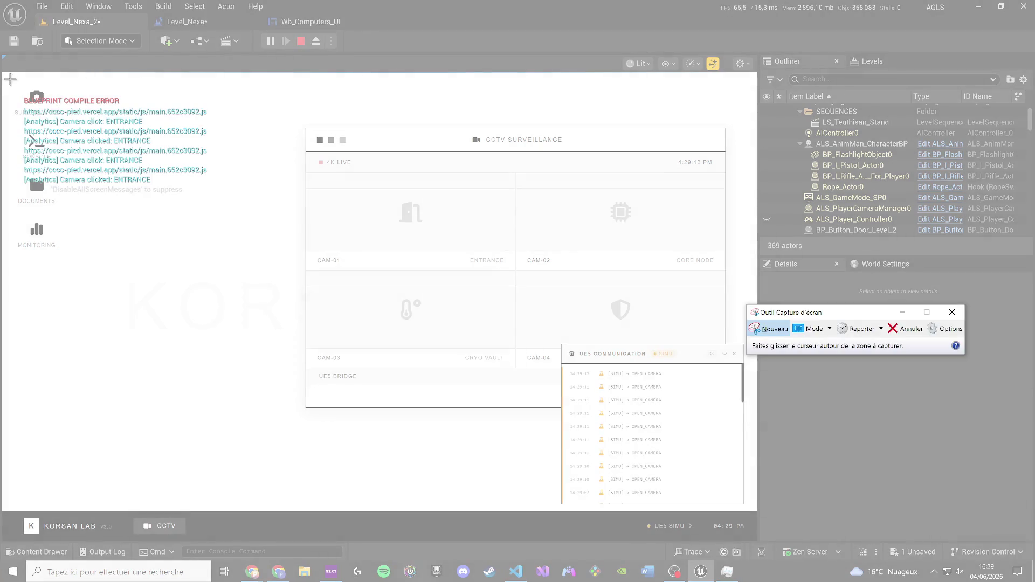
mouse_move(10, 79)
left_mouse_down()
mouse_move(633, 327)
mouse_move(771, 537)
left_mouse_up()
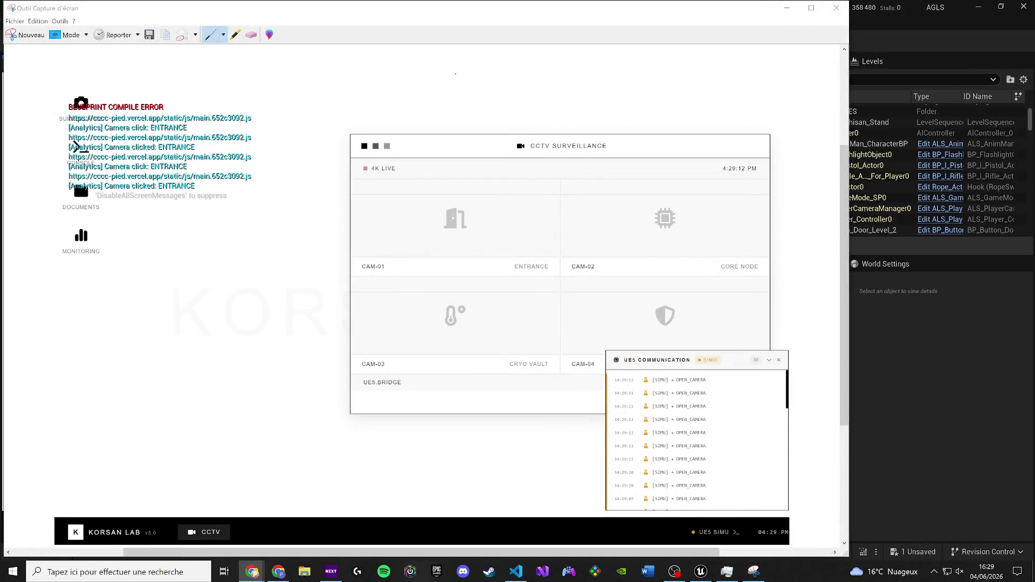
left_click(830, 12)
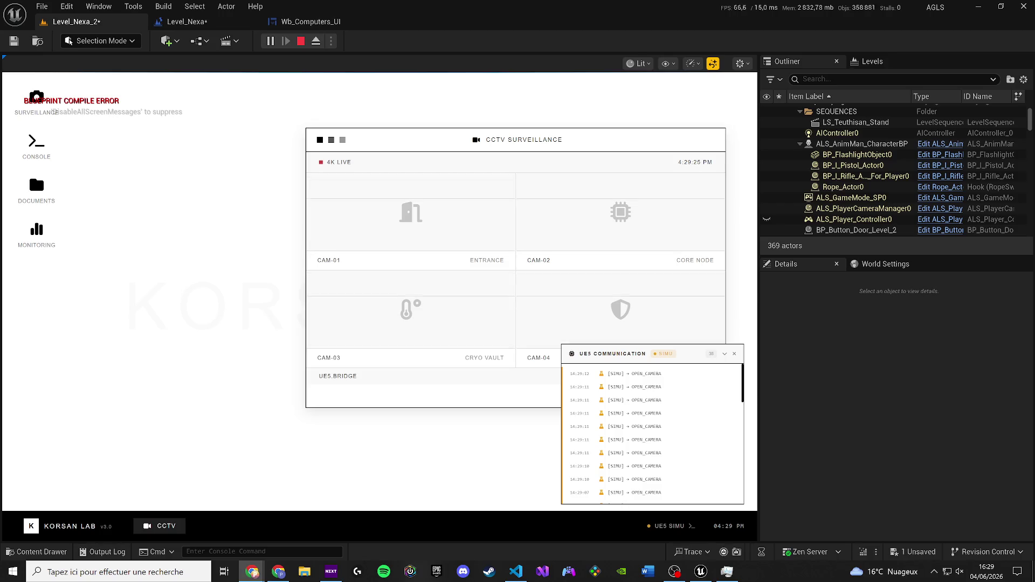
Relaunch Snipping Tool, click CAM-01 again, and snip the ENTRANCE debug message region.
key("super")
type("capture")
key("Return")
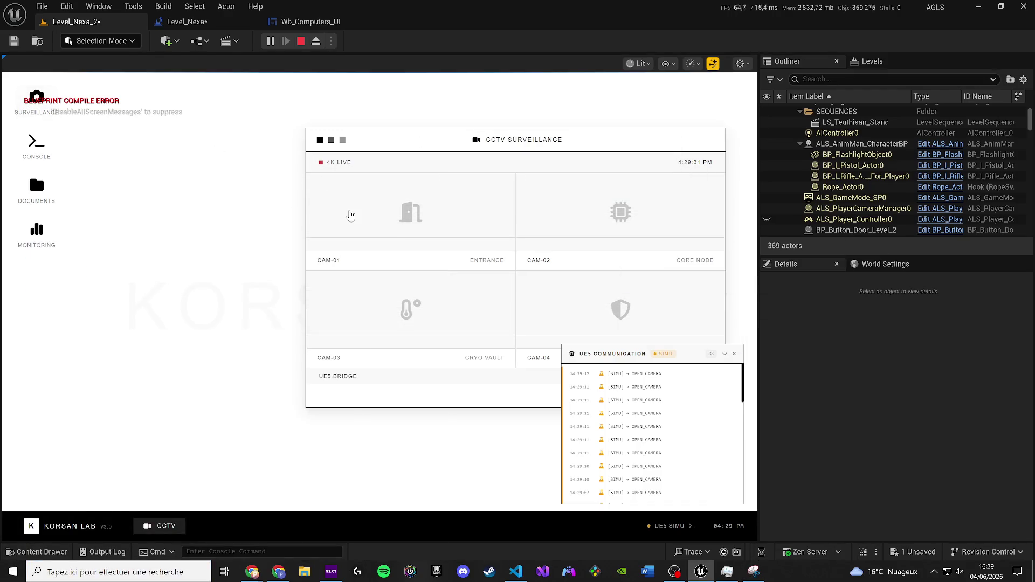
left_click(350, 214)
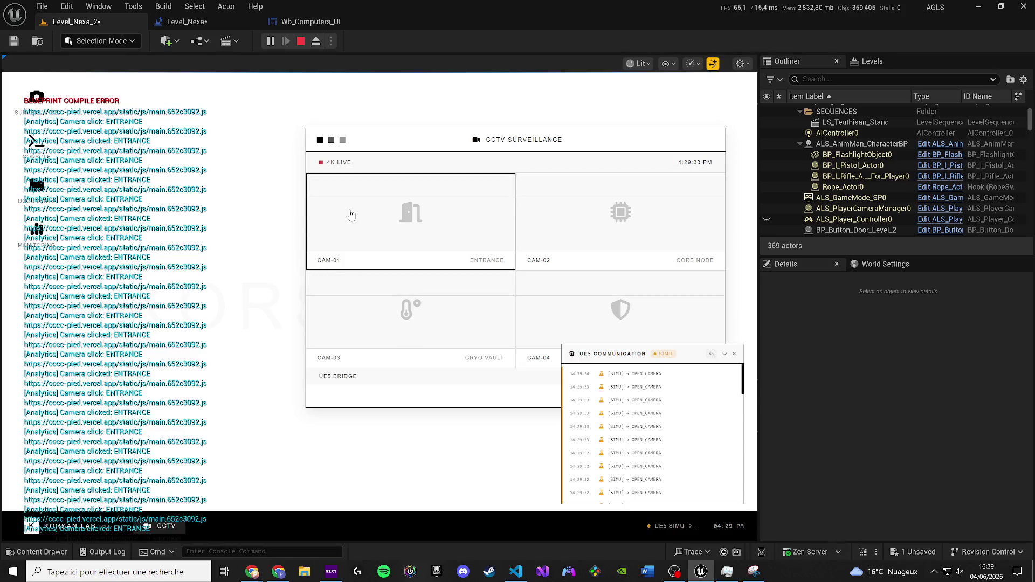
left_click(672, 577)
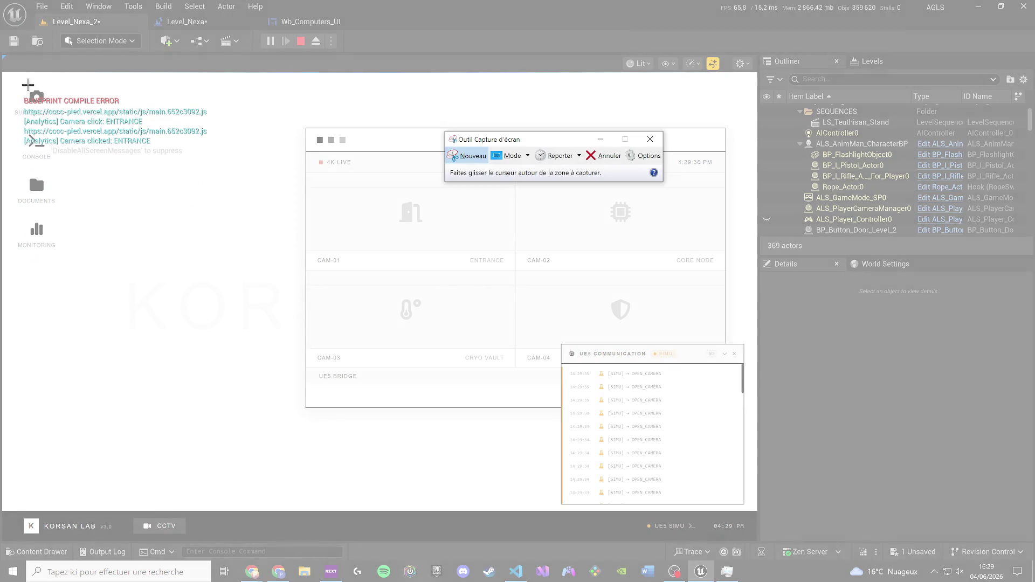
mouse_move(18, 81)
left_mouse_down()
mouse_move(134, 153)
mouse_move(233, 158)
mouse_move(258, 177)
left_mouse_up()
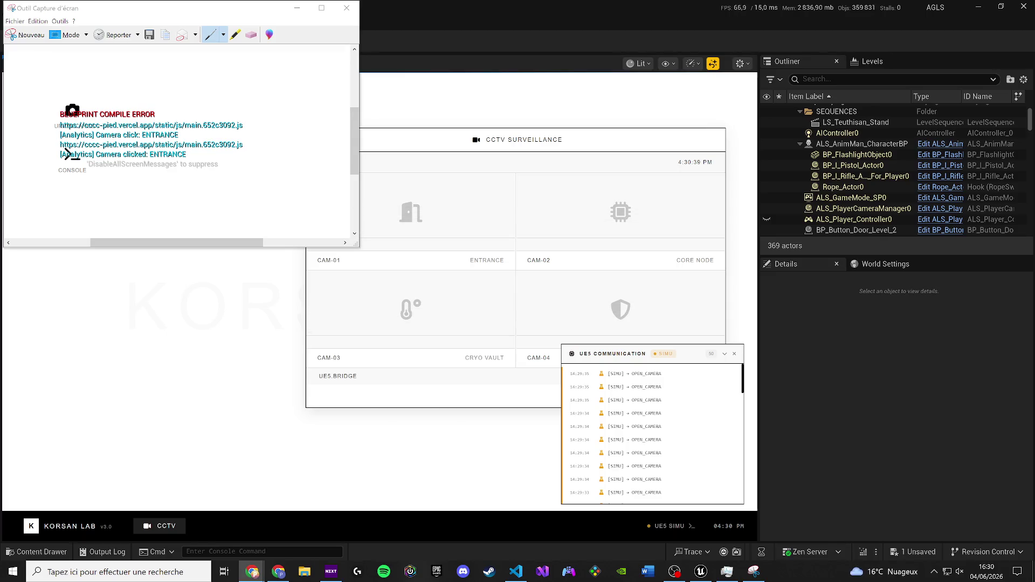
left_click(375, 9)
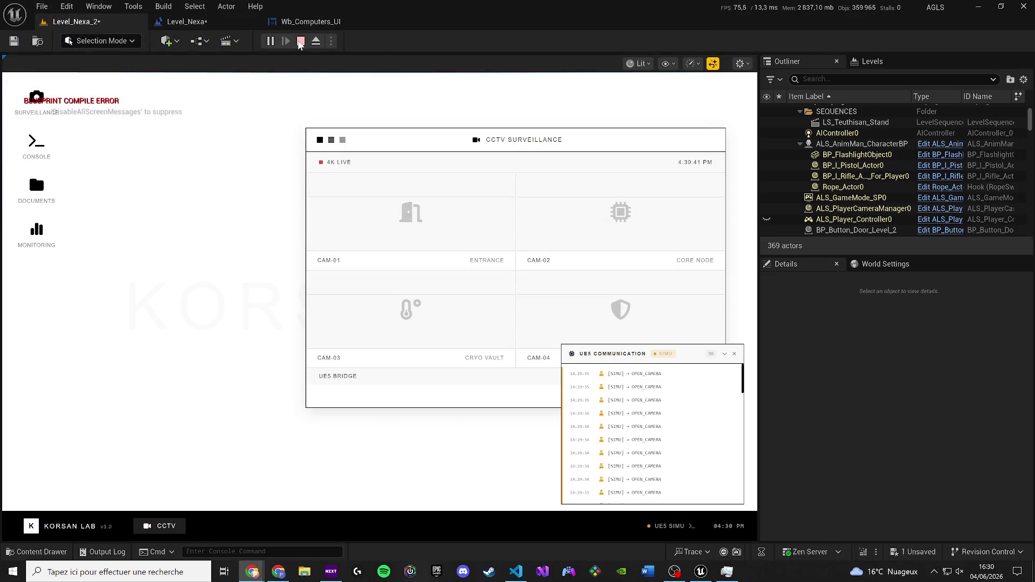
Stop PIE with Esc and close the Level_Nexa blueprint, switching to Wb_Computers_UI.
key("Escape")
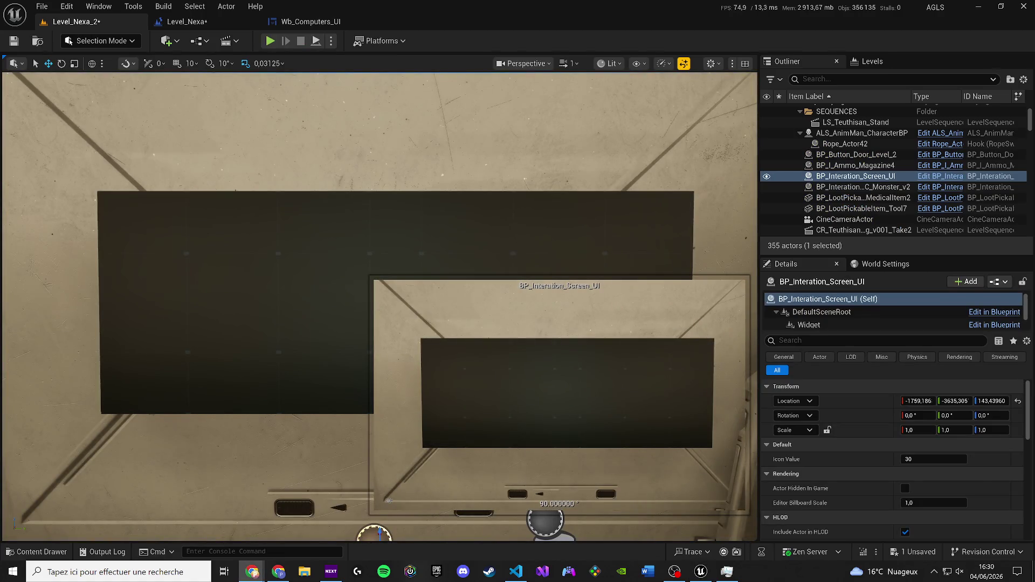
left_click(213, 23)
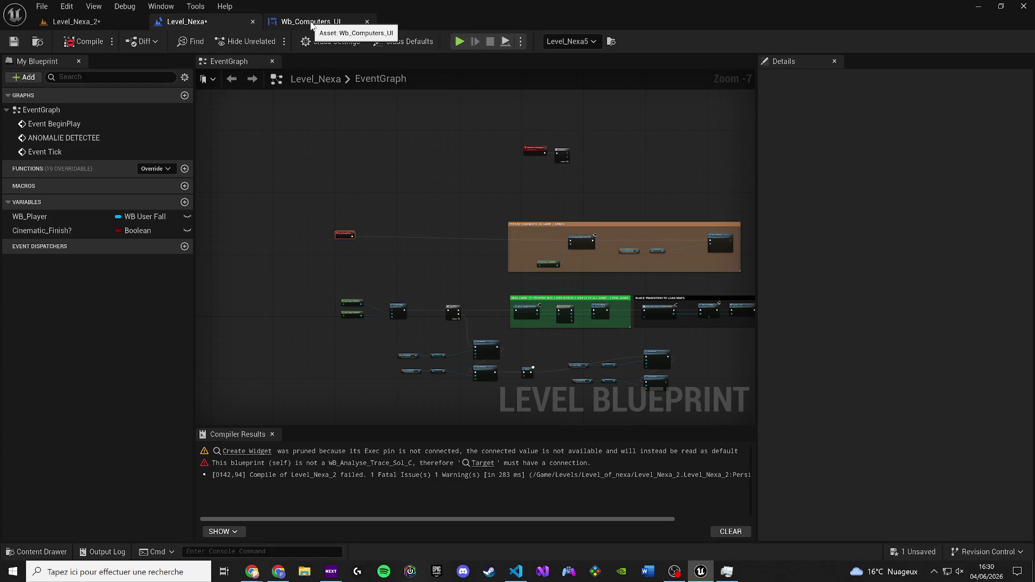
left_click(312, 23)
left_click(252, 22)
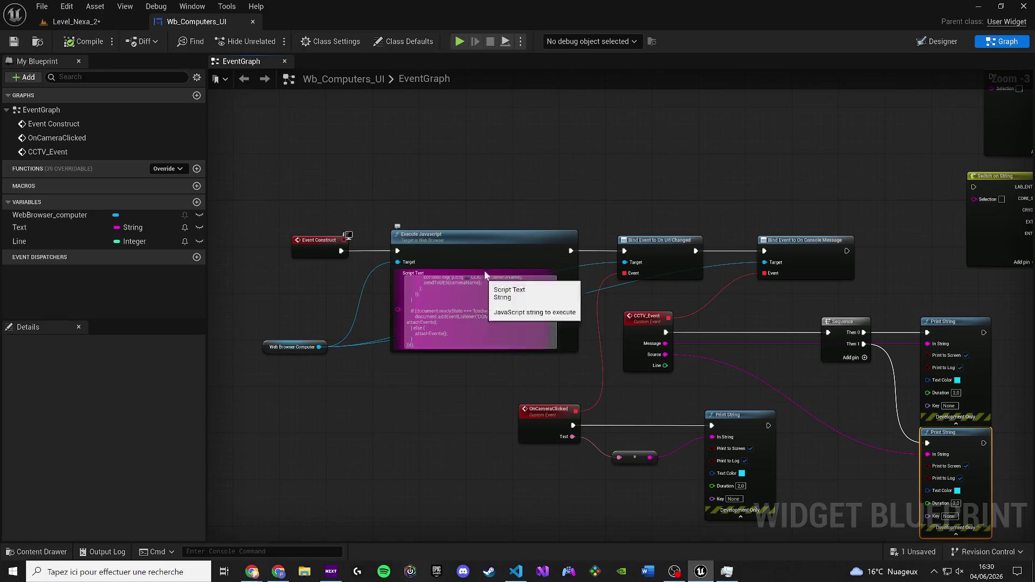
scroll(490, 269, "up", 4)
scroll(571, 318, "up", 5)
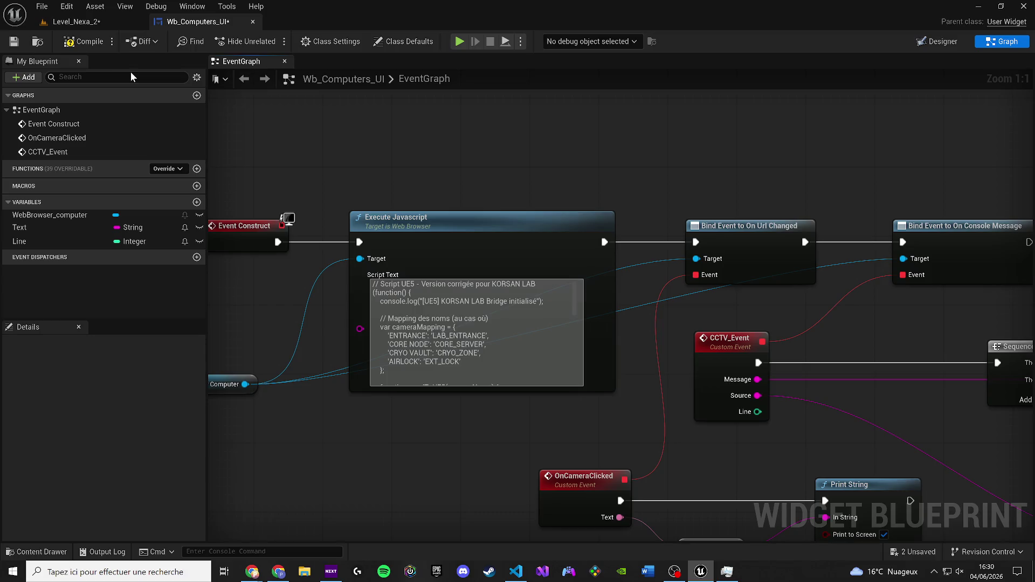
Compile and save Wb_Computers_UI, then bring the Switch on String node into view.
left_click(77, 43)
left_click(14, 41)
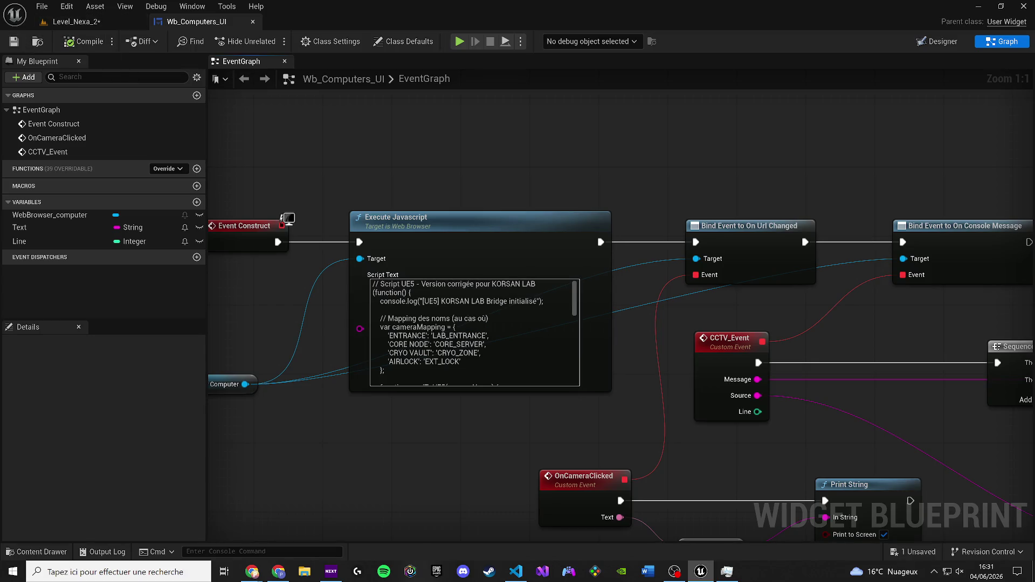
mouse_move(549, 244)
left_mouse_down()
mouse_move(414, 240)
mouse_move(216, 278)
mouse_move(210, 301)
left_mouse_up()
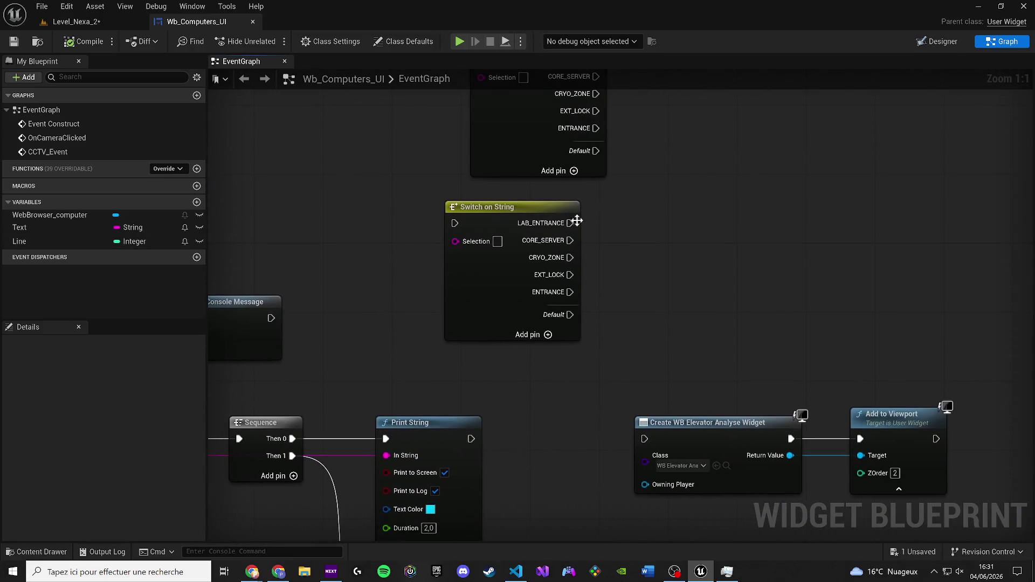
Delete Pin Names Index [4] ENTRANCE from the Switch on String node in Details.
left_click(471, 238)
left_click_drag(472, 238, 459, 232)
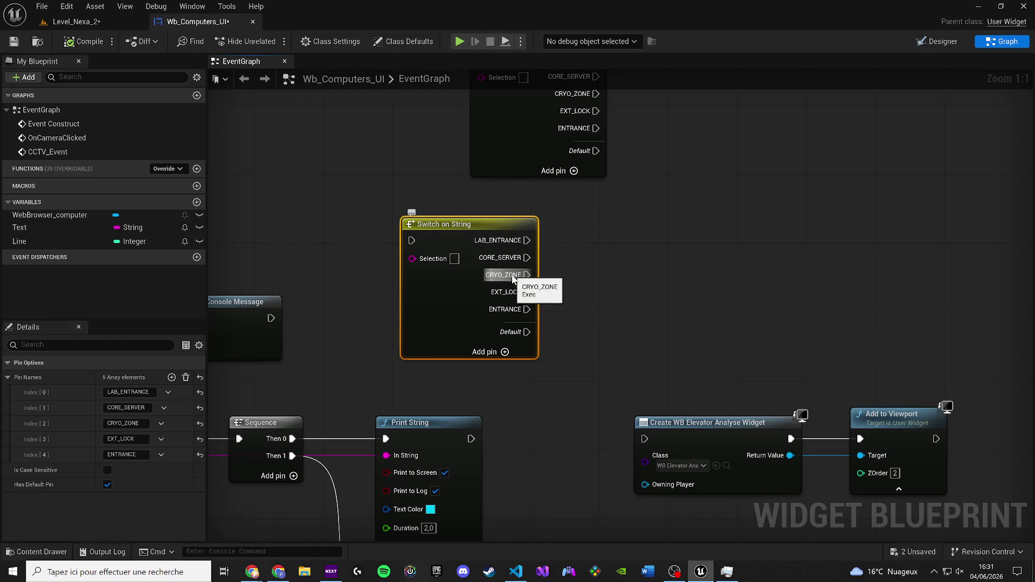
left_click(160, 458)
left_click(178, 484)
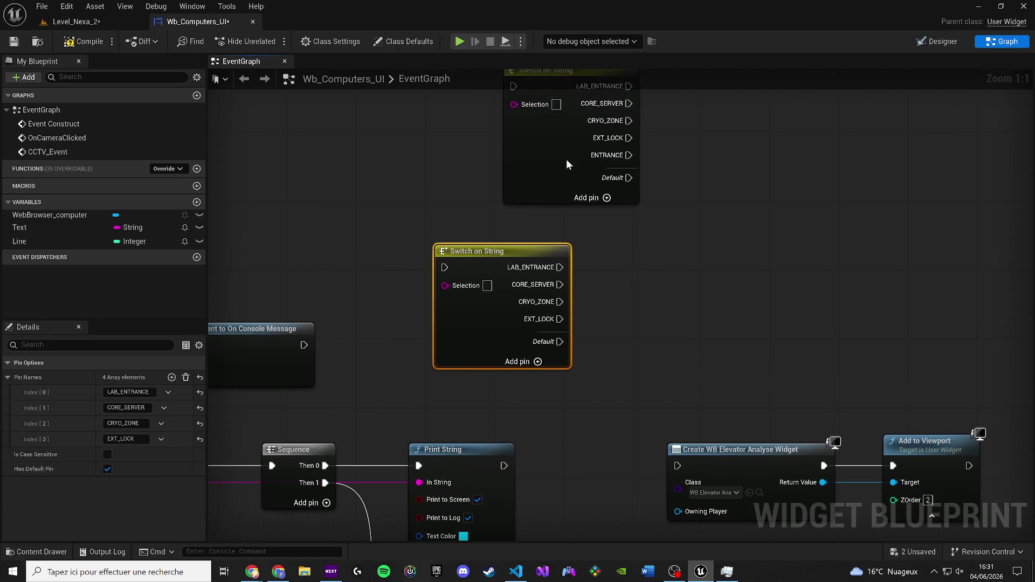
left_click(566, 159)
scroll(390, 301, "down", 2)
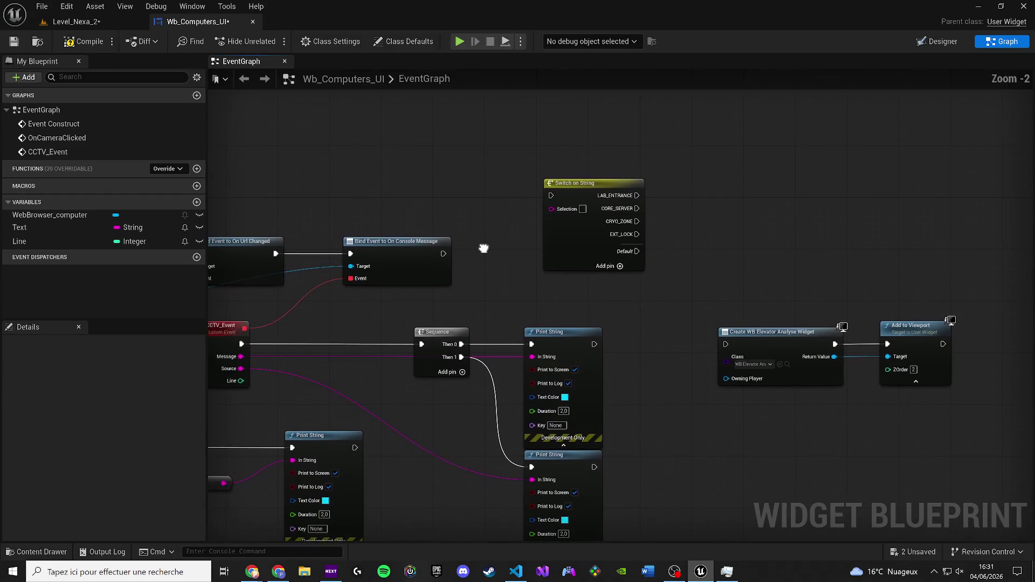
Add reroute points on the Message wire and rearrange the Print String, Add to Viewport and switch nodes.
double_click(466, 467)
mouse_move(467, 468)
left_mouse_down()
mouse_move(588, 207)
mouse_move(703, 450)
mouse_move(672, 417)
mouse_move(559, 133)
mouse_move(581, 161)
left_mouse_up()
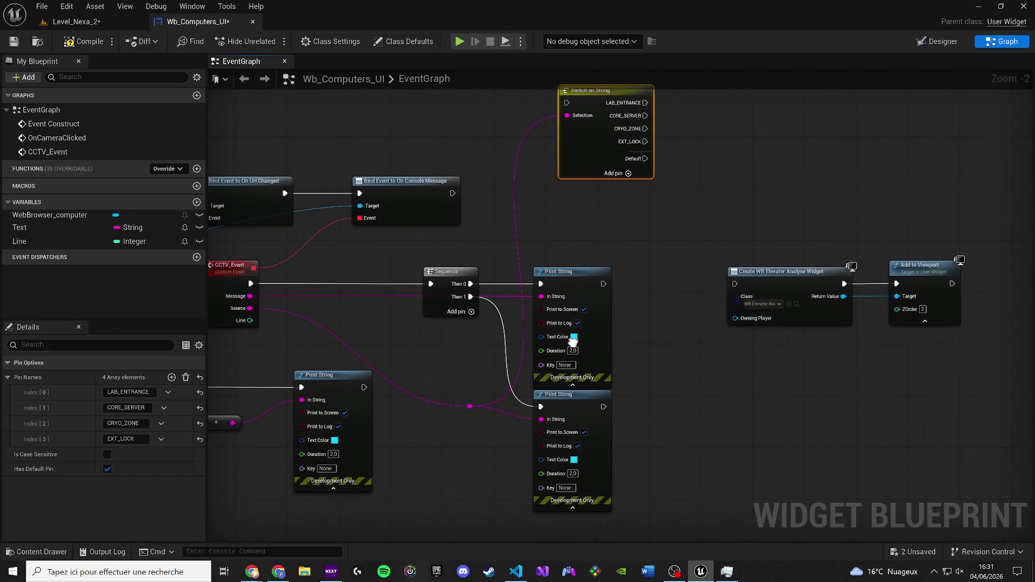
left_click(496, 294)
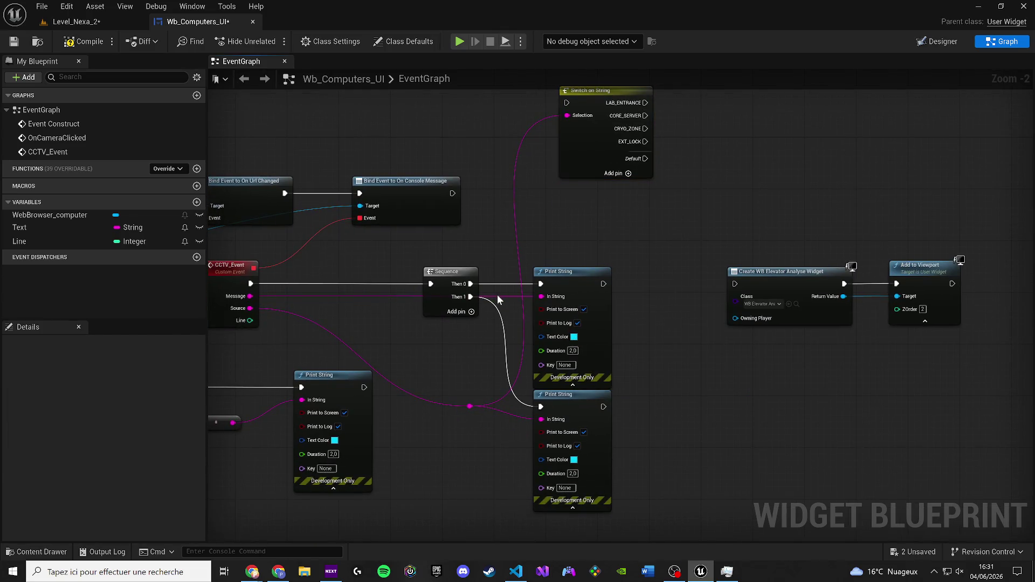
double_click(501, 296)
left_click(517, 293)
mouse_move(554, 274)
left_mouse_down()
mouse_move(611, 266)
mouse_move(653, 393)
left_mouse_up()
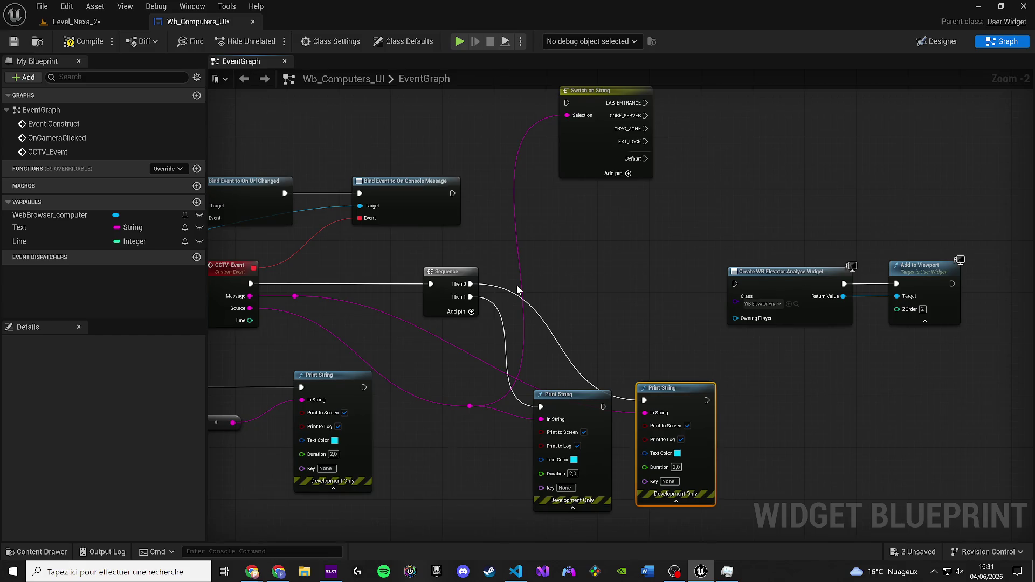
scroll(802, 246, "down", 2)
left_click_drag(894, 284, 812, 288)
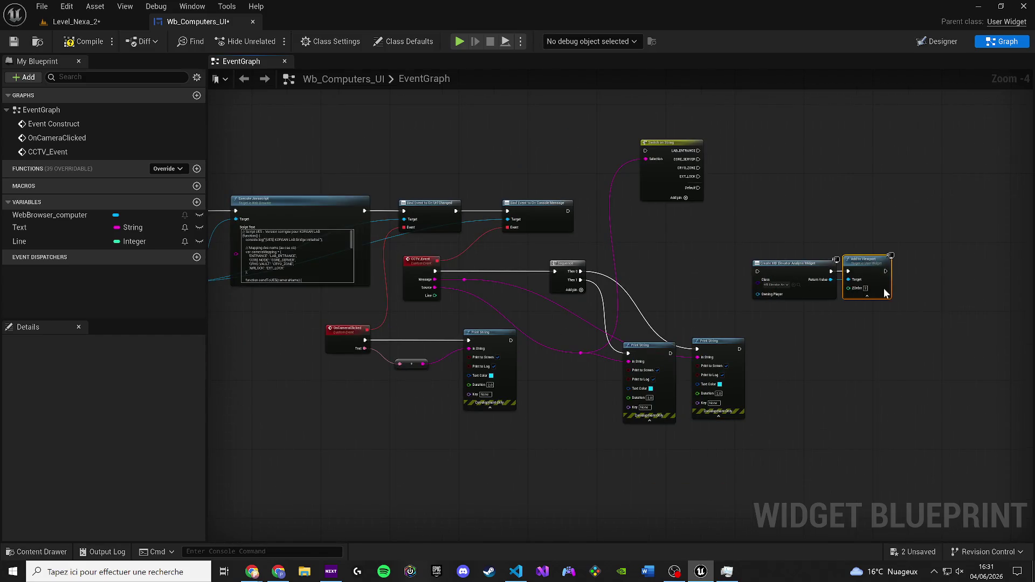
left_click_drag(884, 292, 901, 293)
left_click_drag(785, 271, 836, 250)
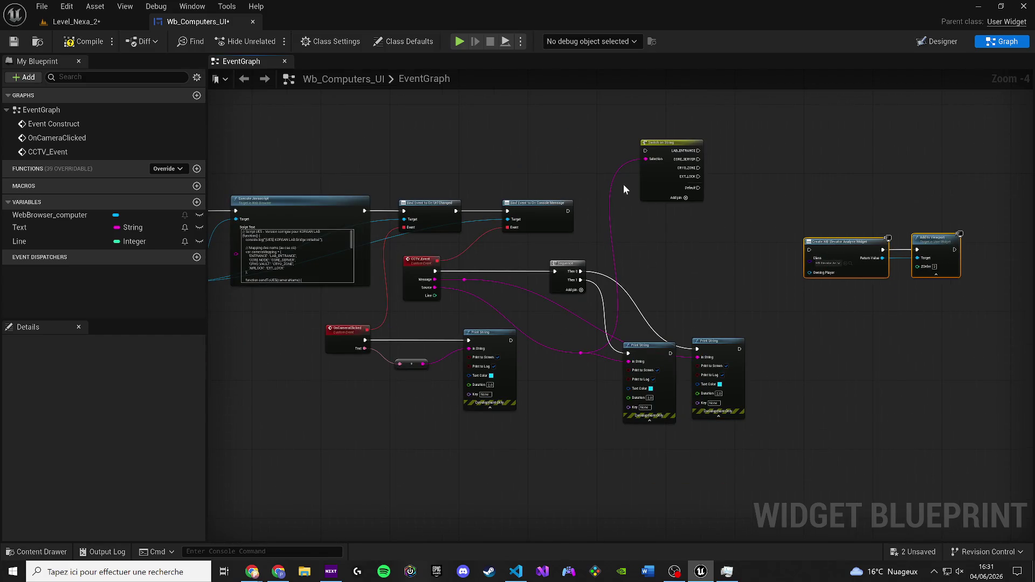
left_click_drag(677, 143, 716, 144)
scroll(614, 288, "up", 2)
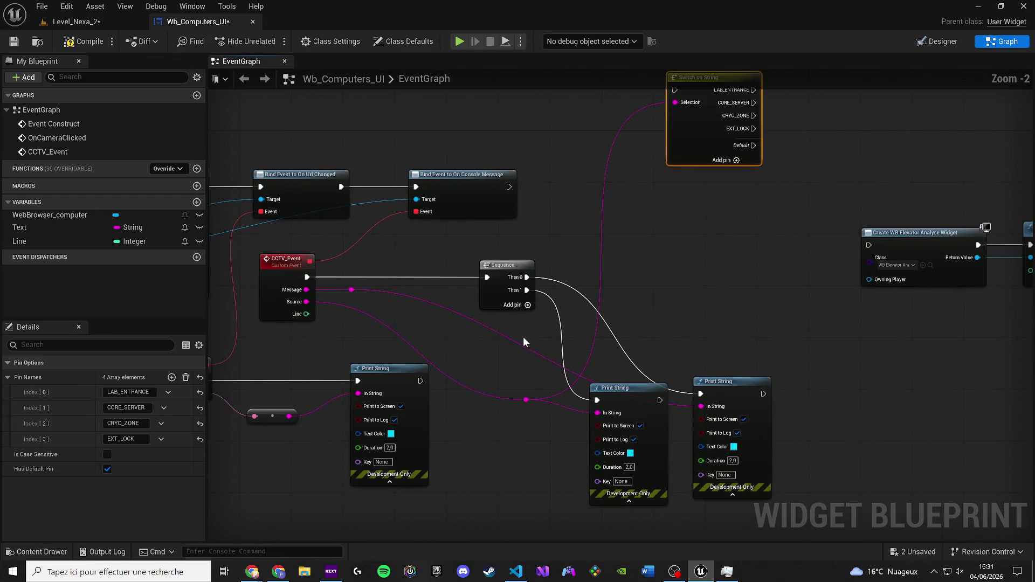
Duplicate the Switch on String, feed a reroute into its Selection, and wire Sequence Then 0 to the top switch.
double_click(515, 343)
left_click(707, 156)
key("ctrl+c")
key("ctrl+v")
left_click_drag(512, 341, 675, 284)
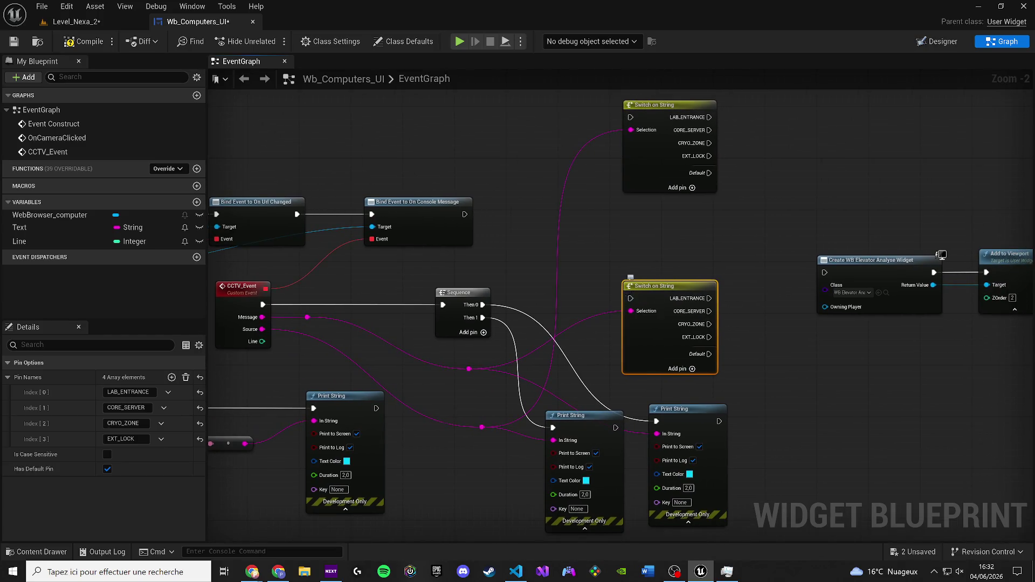
left_click_drag(623, 296, 584, 239)
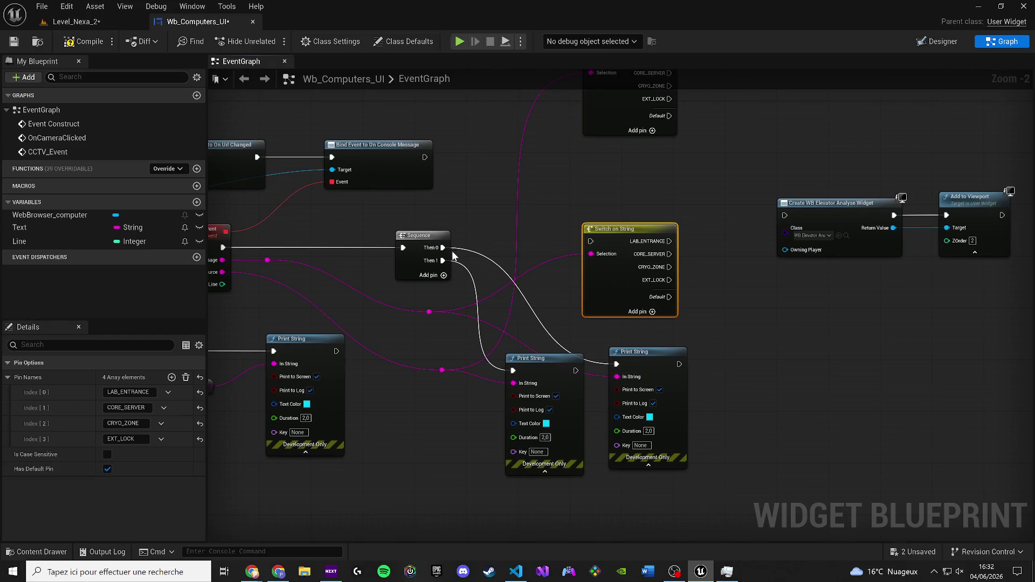
mouse_move(441, 248)
left_mouse_down()
mouse_move(463, 258)
mouse_move(590, 94)
mouse_move(600, 292)
mouse_move(453, 485)
mouse_move(445, 477)
left_mouse_up()
left_click(598, 294)
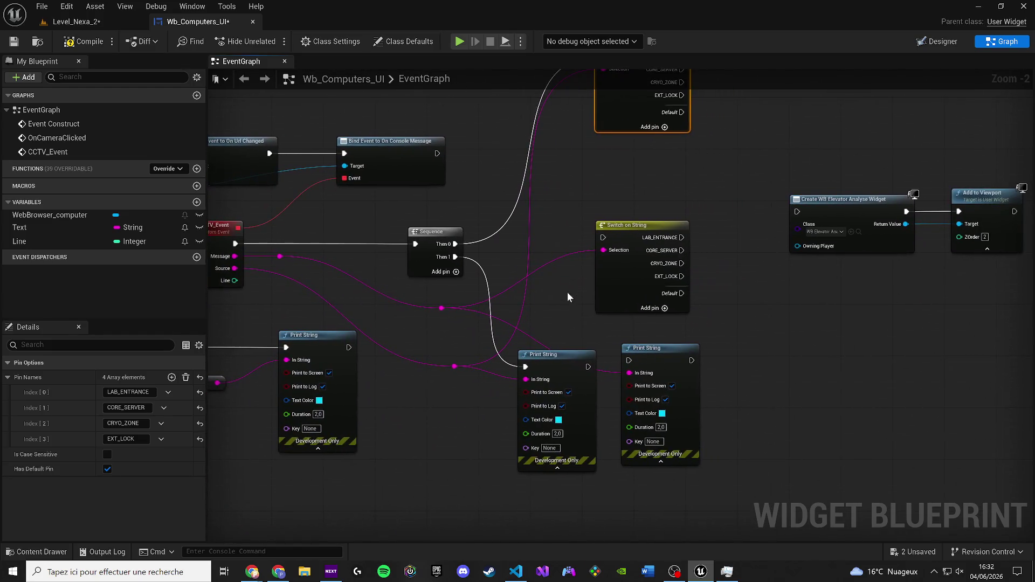
mouse_move(658, 351)
left_mouse_down()
mouse_move(791, 312)
mouse_move(785, 325)
left_mouse_up()
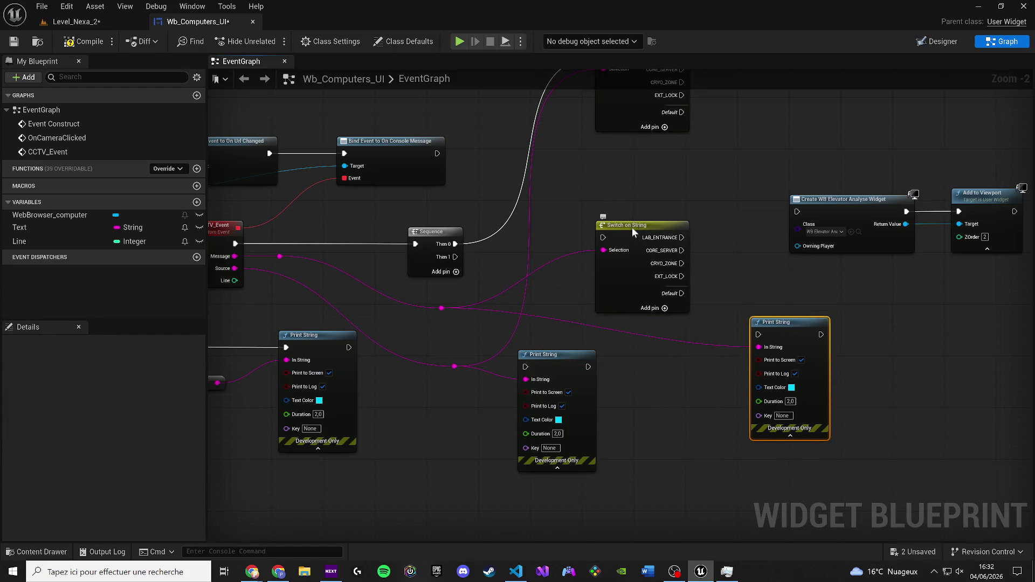
Drive the lower Switch on String from Sequence Then 1 and print on its LAB_ENTRANCE case.
left_click_drag(631, 228, 697, 160)
mouse_move(666, 234)
left_mouse_down()
mouse_move(626, 344)
mouse_move(626, 431)
left_mouse_up()
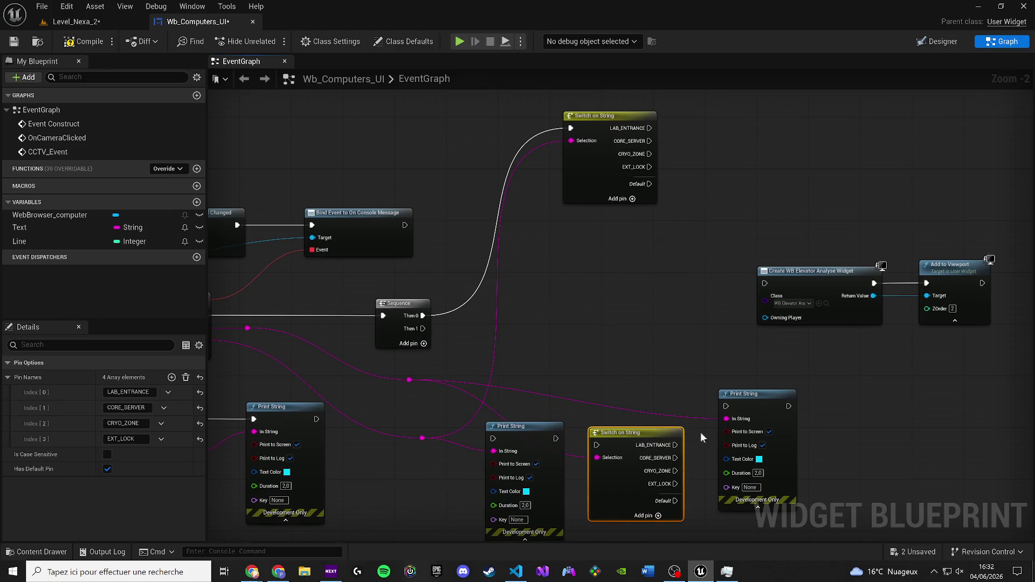
mouse_move(740, 392)
left_mouse_down()
mouse_move(589, 299)
mouse_move(594, 268)
mouse_move(627, 261)
left_mouse_up()
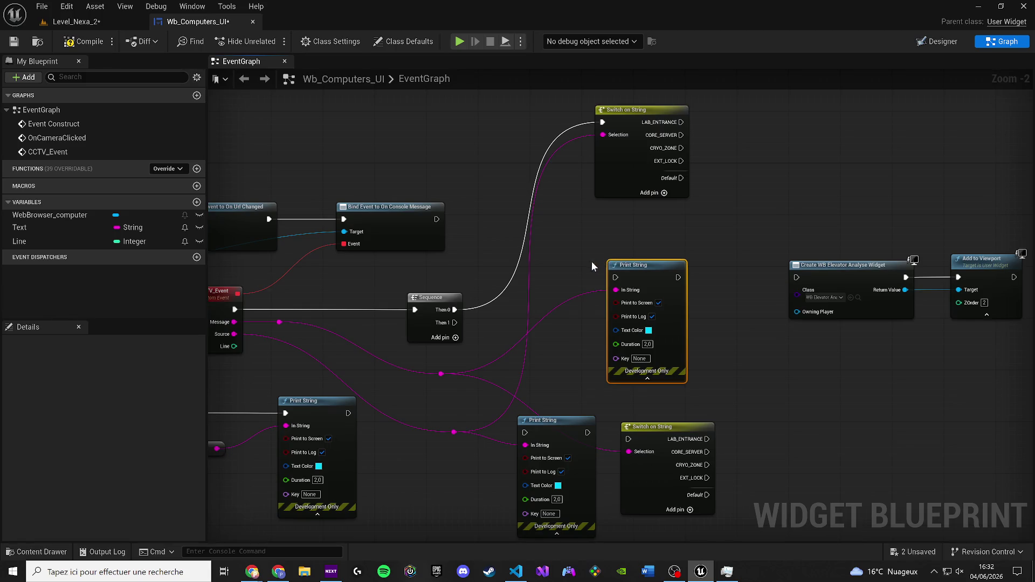
mouse_move(454, 323)
left_mouse_down()
mouse_move(529, 408)
mouse_move(523, 428)
mouse_move(628, 439)
mouse_move(612, 420)
left_mouse_up()
mouse_move(539, 429)
left_mouse_down()
mouse_move(529, 448)
mouse_move(722, 467)
mouse_move(733, 441)
mouse_move(671, 429)
mouse_move(663, 422)
mouse_move(681, 414)
mouse_move(668, 401)
left_mouse_up()
mouse_move(594, 420)
left_mouse_down()
mouse_move(652, 400)
mouse_move(675, 416)
left_mouse_up()
Wire the top switch's LAB_ENTRANCE to the upper Print String and align both switch rows.
left_click_drag(587, 253, 620, 207)
mouse_move(622, 112)
left_mouse_down()
mouse_move(589, 225)
mouse_move(652, 195)
left_mouse_up()
left_click_drag(560, 194, 541, 301)
mouse_move(651, 199)
left_mouse_down()
mouse_move(664, 305)
mouse_move(661, 291)
left_mouse_up()
left_click_drag(659, 418, 639, 418)
left_click(603, 221)
left_click_drag(523, 282, 542, 283)
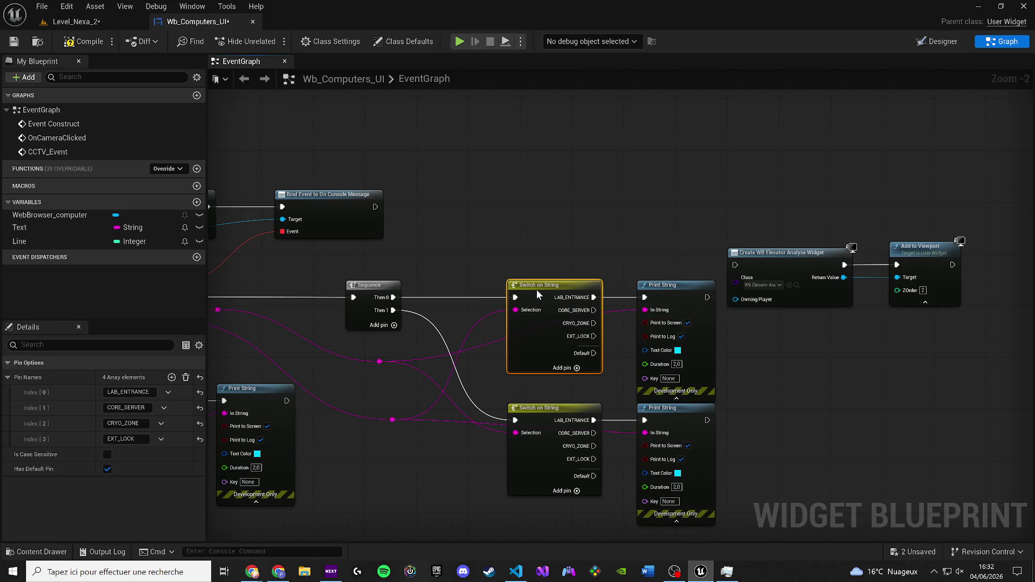
left_click(481, 270)
mouse_move(481, 271)
left_mouse_down()
mouse_move(555, 221)
mouse_move(565, 229)
left_mouse_up()
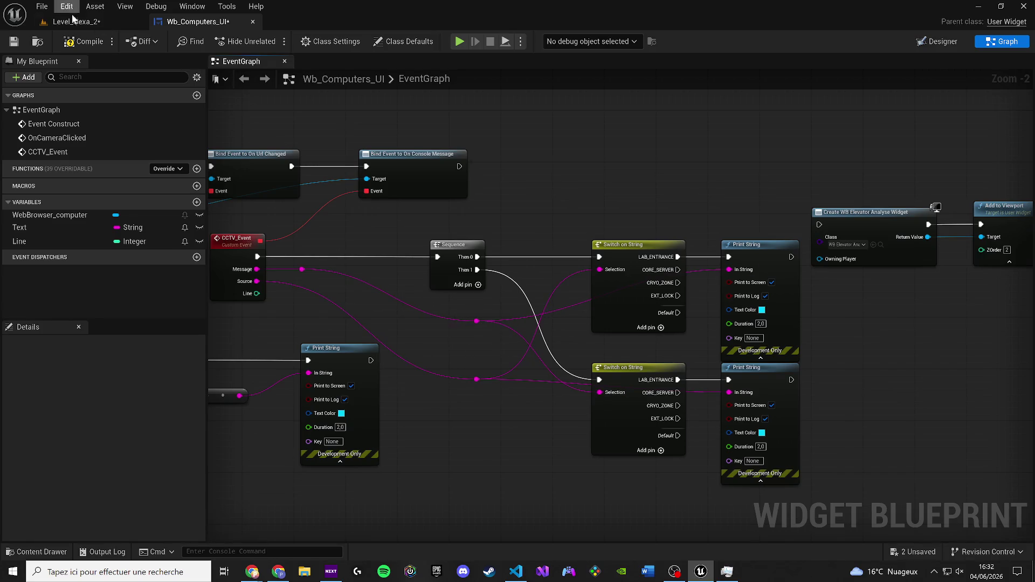
Save the widget blueprint, play Level_Nexa_2 despite compile errors, and open the KORSAN LAB wall screen.
left_click(12, 42)
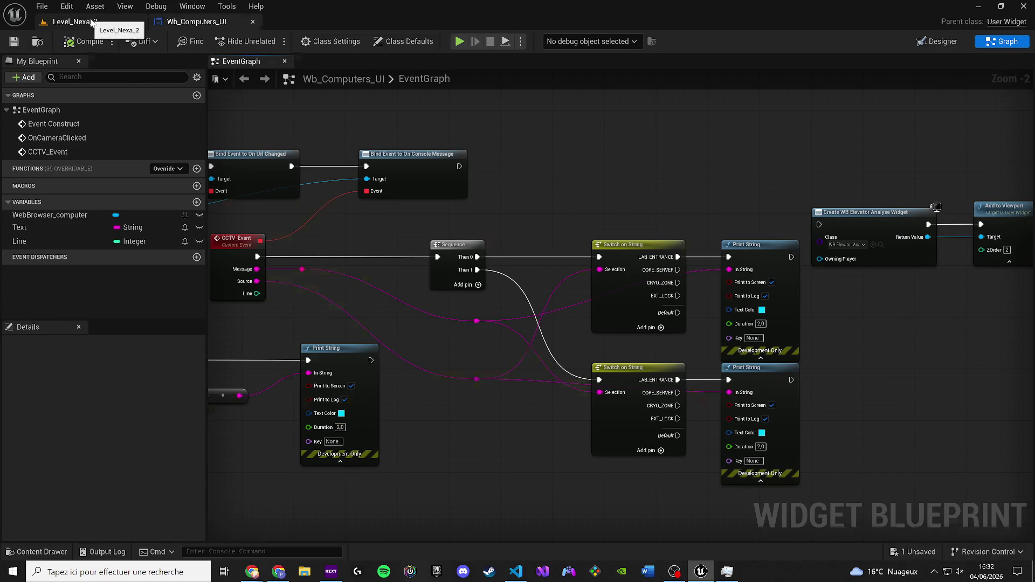
left_click(93, 22)
key("alt+p")
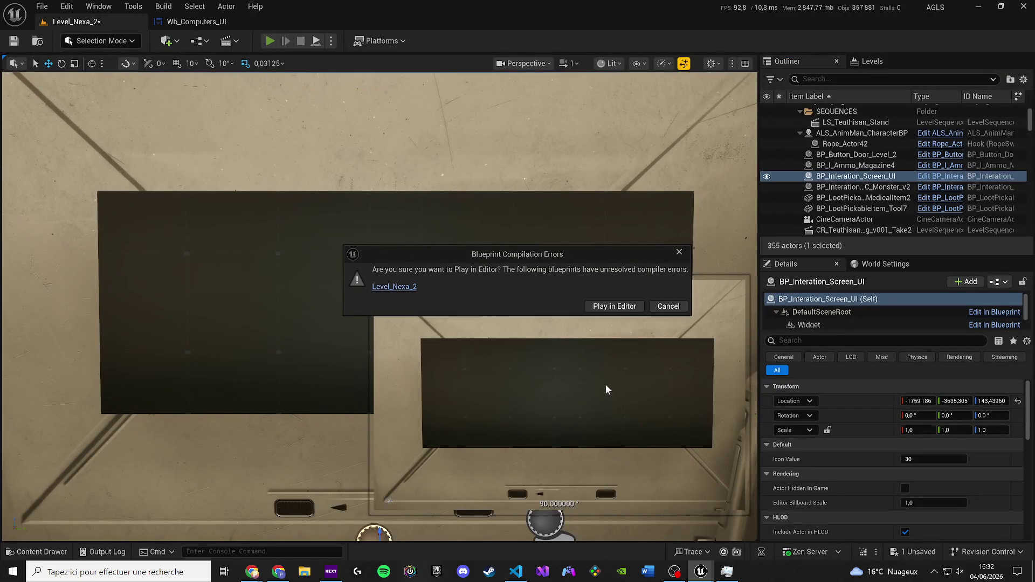
left_click(615, 306)
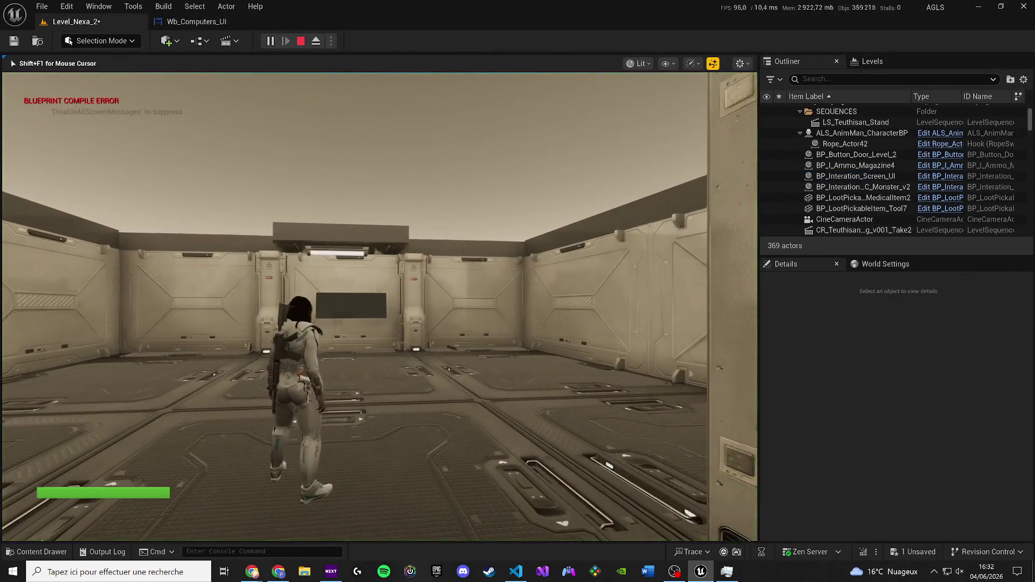
key("w")
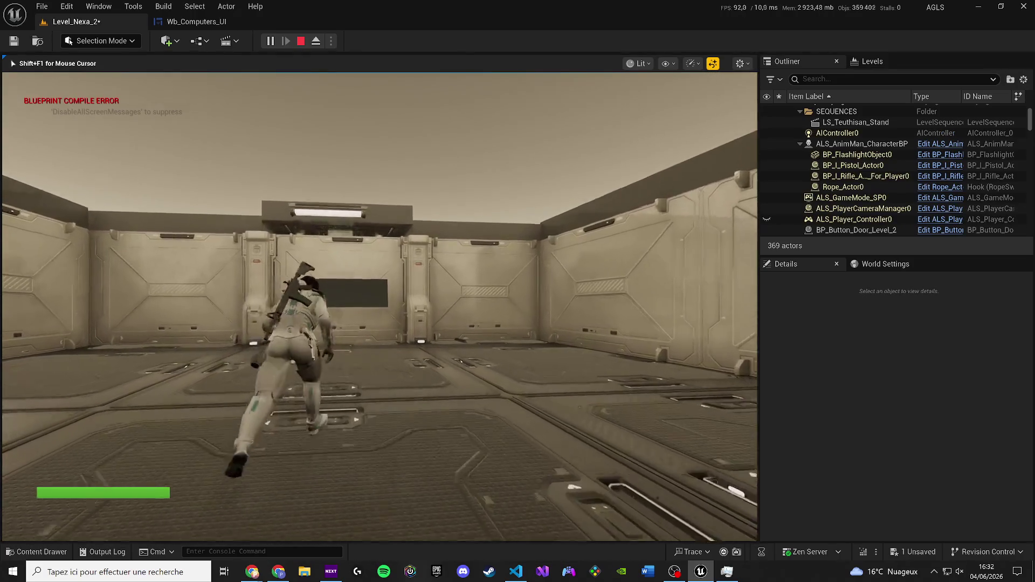
key("e")
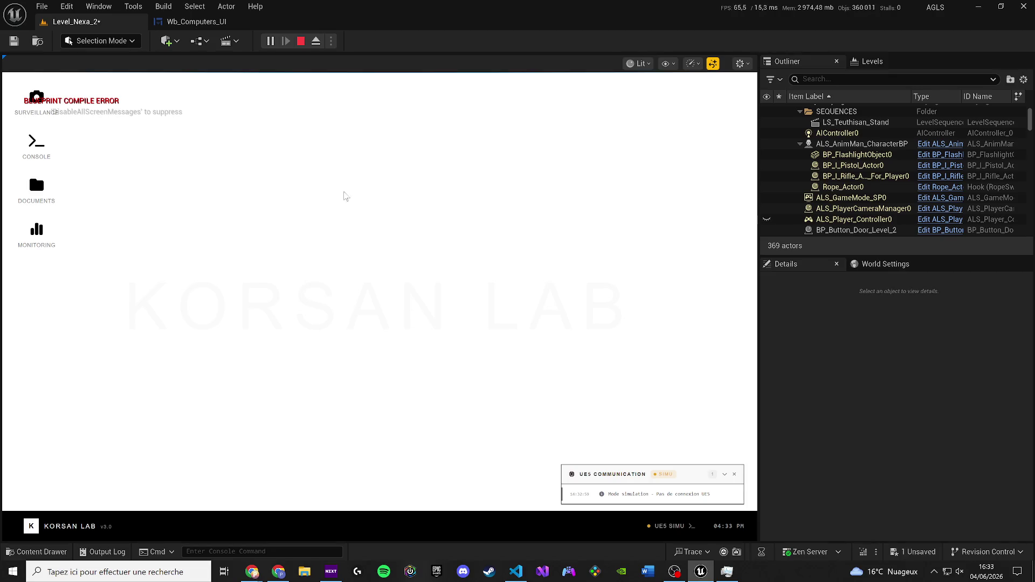
In the Surveillance window, click CAM-01 ENTRANCE repeatedly to log OPEN_CAMERA messages, then go back to Wb_Computers_UI.
left_click(37, 103)
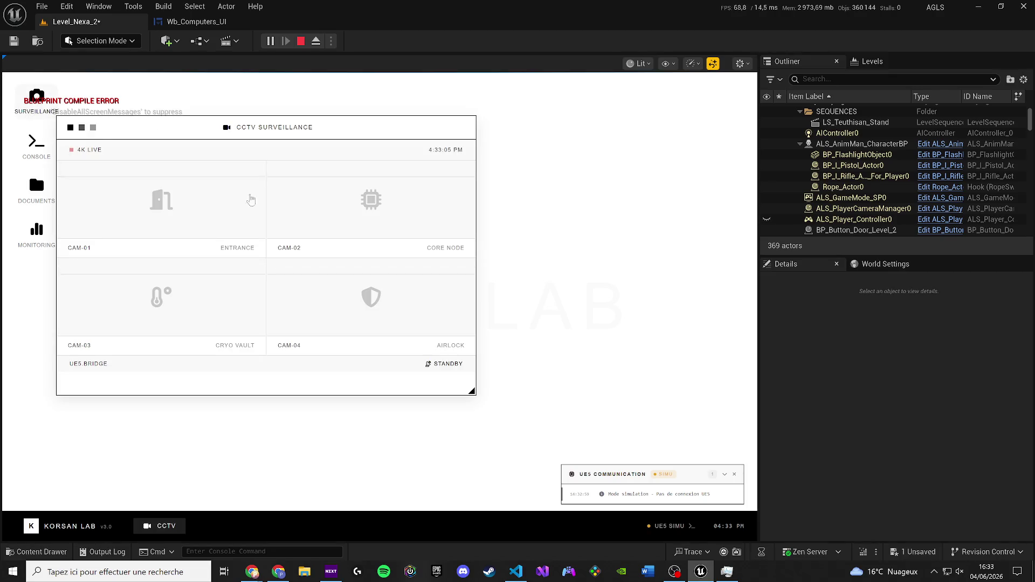
left_click(199, 191)
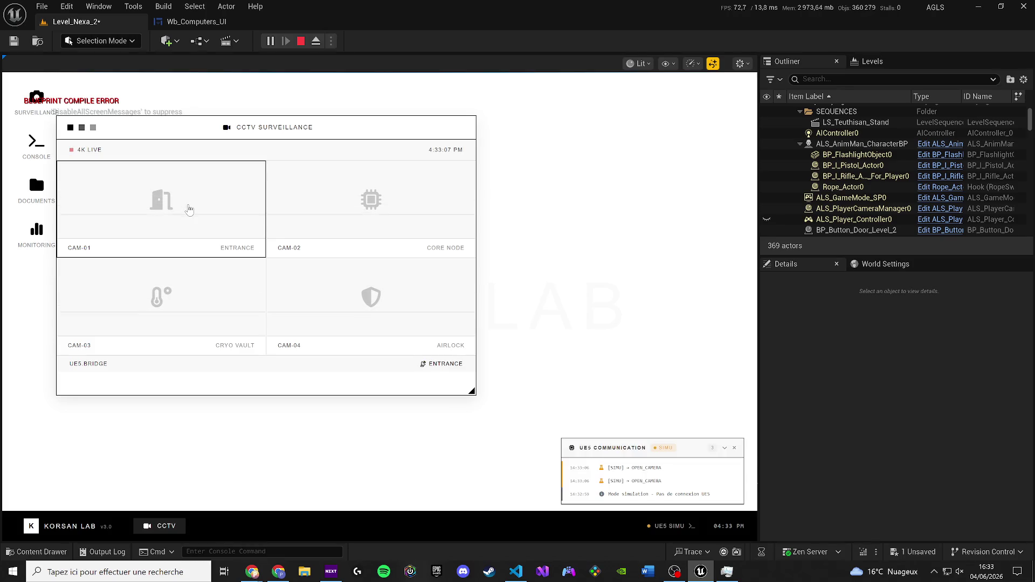
left_click(173, 215)
left_click(161, 203)
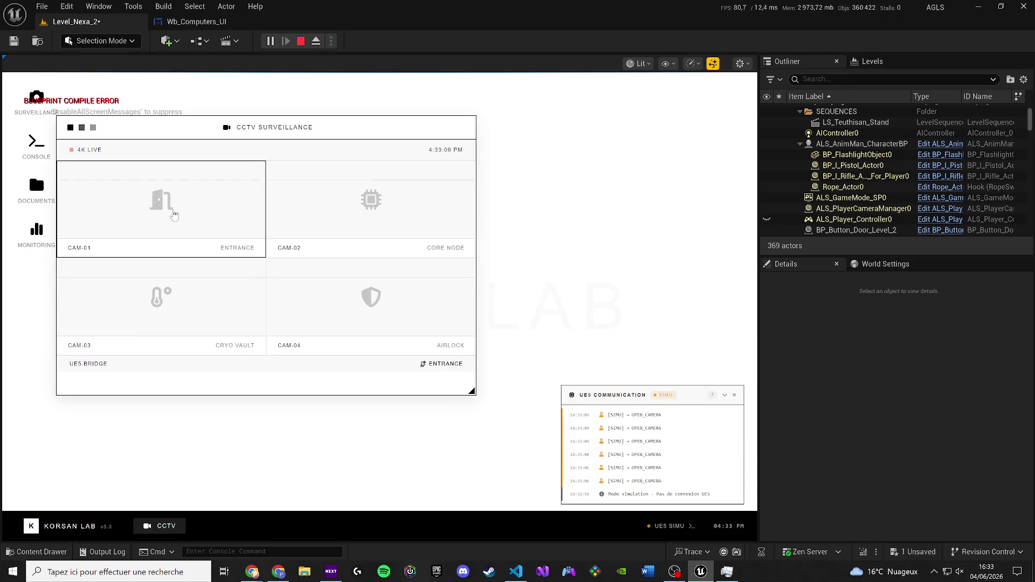
left_click(161, 203)
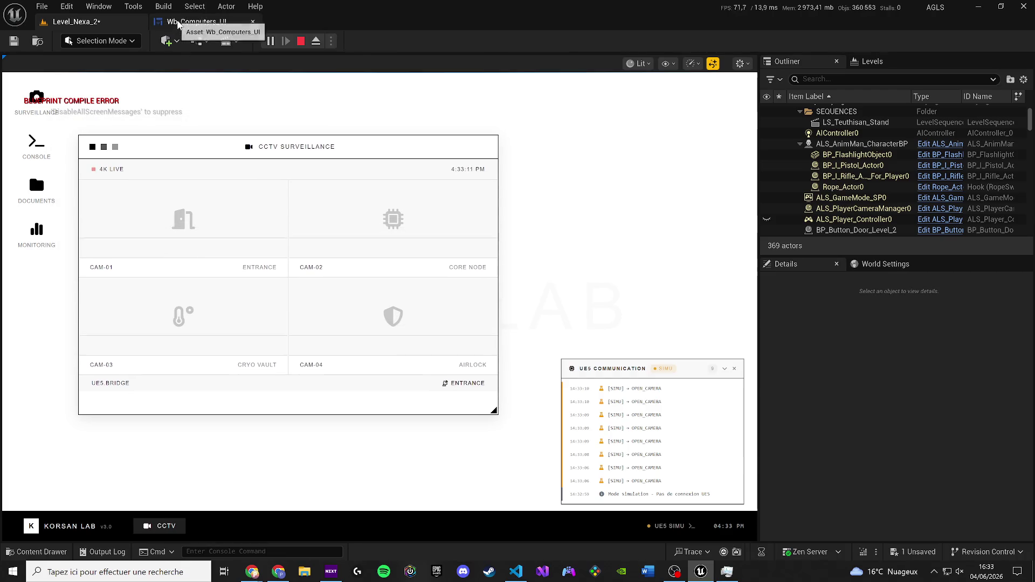
left_click(195, 21)
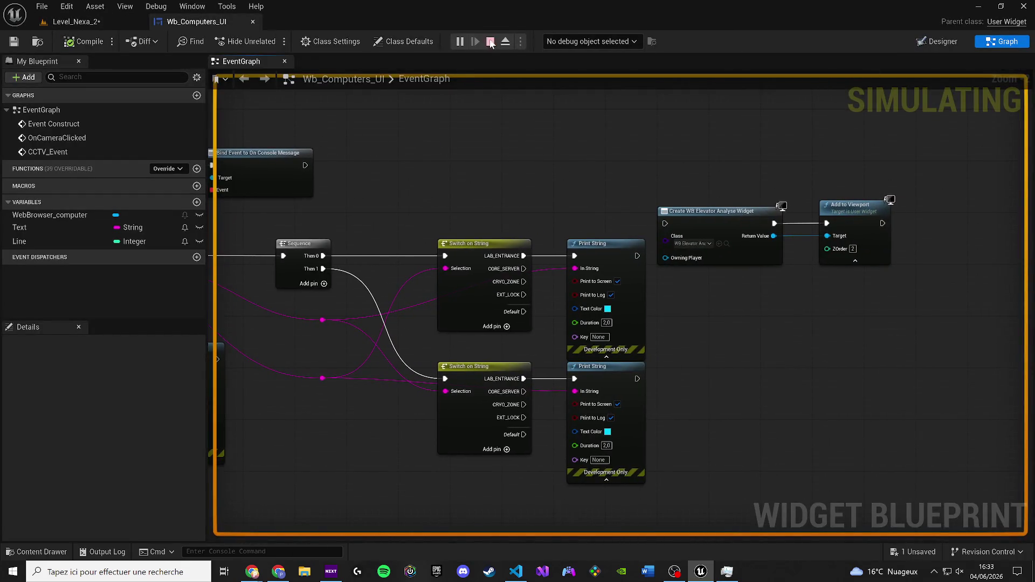
Stop play, then chain the upper Print String from Sequence Then 0 into the upper Switch on String.
left_click(491, 42)
mouse_move(737, 330)
left_mouse_down()
mouse_move(664, 345)
mouse_move(774, 318)
mouse_move(595, 369)
left_mouse_up()
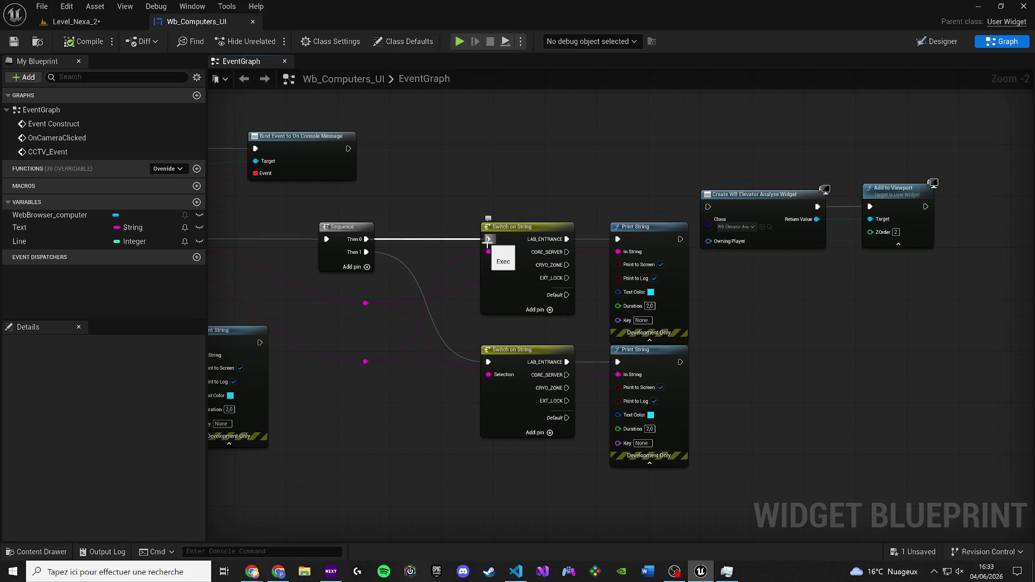
left_click(486, 345)
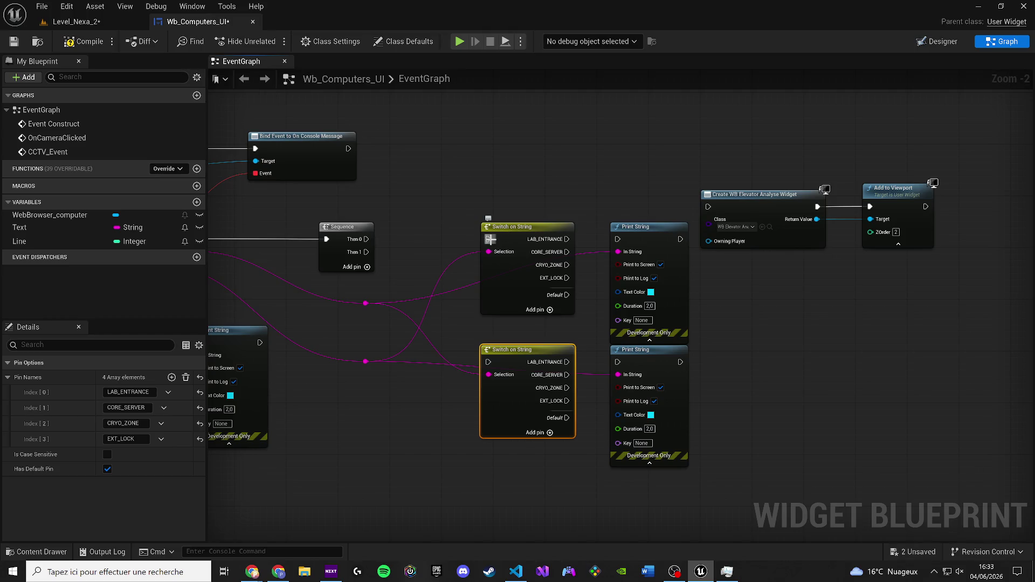
mouse_move(502, 351)
left_mouse_down()
mouse_move(727, 358)
mouse_move(714, 360)
left_mouse_up()
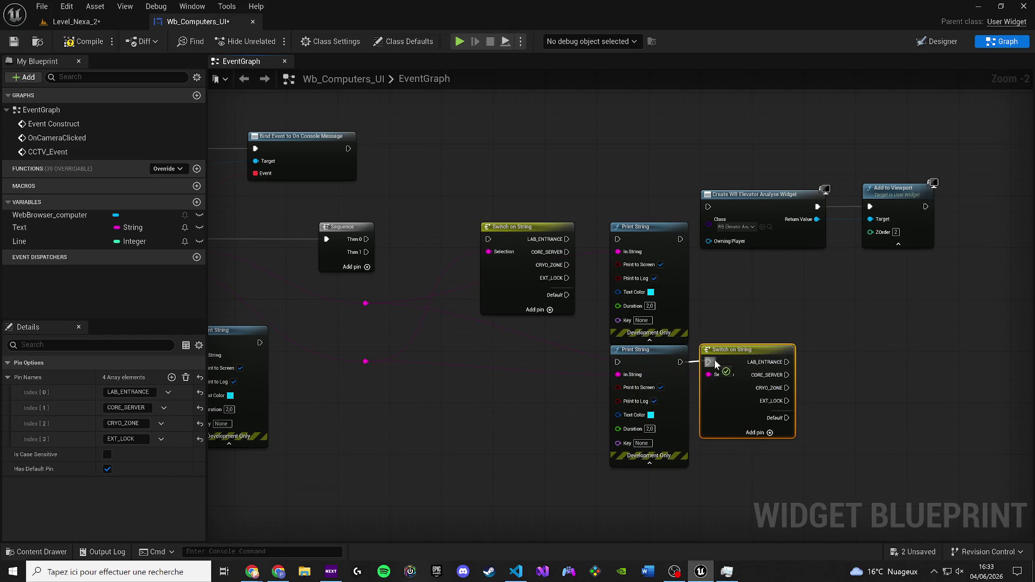
left_click_drag(510, 229, 720, 237)
left_click_drag(626, 231, 463, 237)
mouse_move(366, 239)
left_mouse_down()
mouse_move(469, 247)
mouse_move(470, 236)
left_mouse_up()
left_click_drag(717, 237, 594, 238)
left_click(512, 236)
left_click_drag(518, 238, 575, 246)
left_click(580, 234)
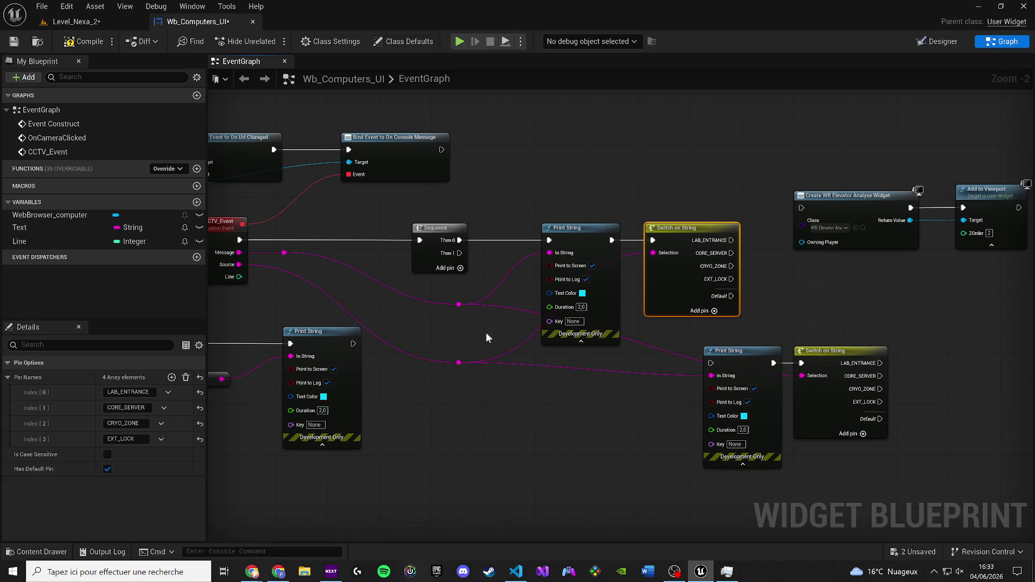
Line up the lower Print String and switch, rewire the upper switch's Selection, and drive the lower Print String from Then 1.
mouse_move(735, 356)
left_mouse_down()
mouse_move(664, 377)
mouse_move(579, 375)
mouse_move(571, 357)
left_mouse_up()
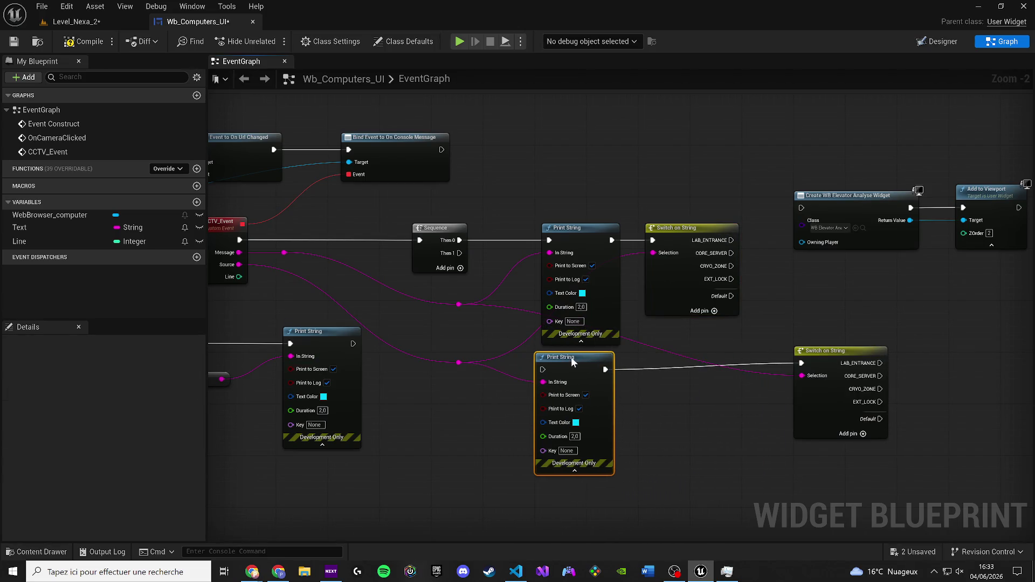
mouse_move(823, 365)
left_mouse_down()
mouse_move(665, 359)
mouse_move(678, 362)
left_mouse_up()
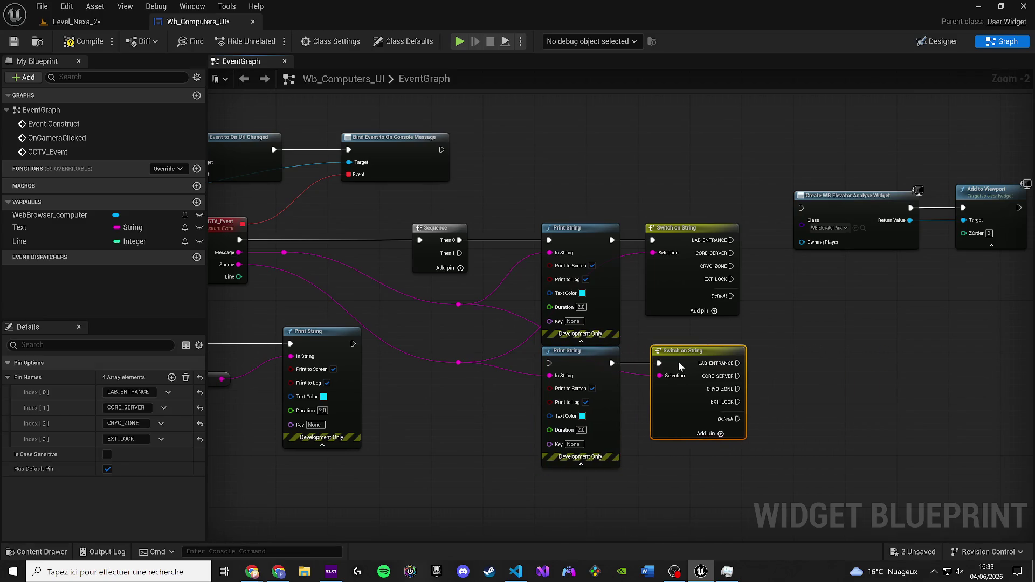
left_click(809, 342)
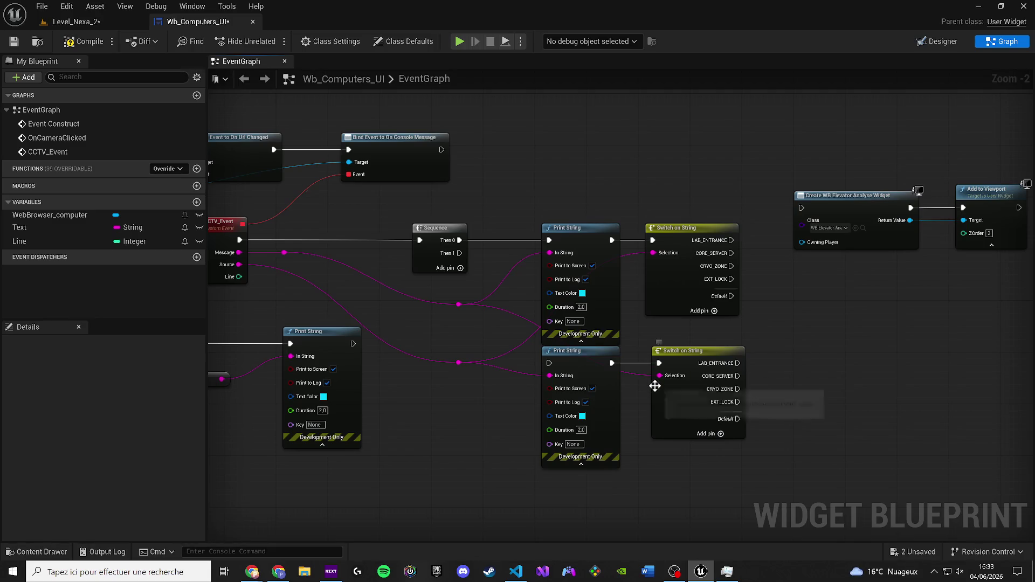
mouse_move(671, 379)
left_mouse_down()
mouse_move(699, 359)
mouse_move(488, 343)
left_mouse_up()
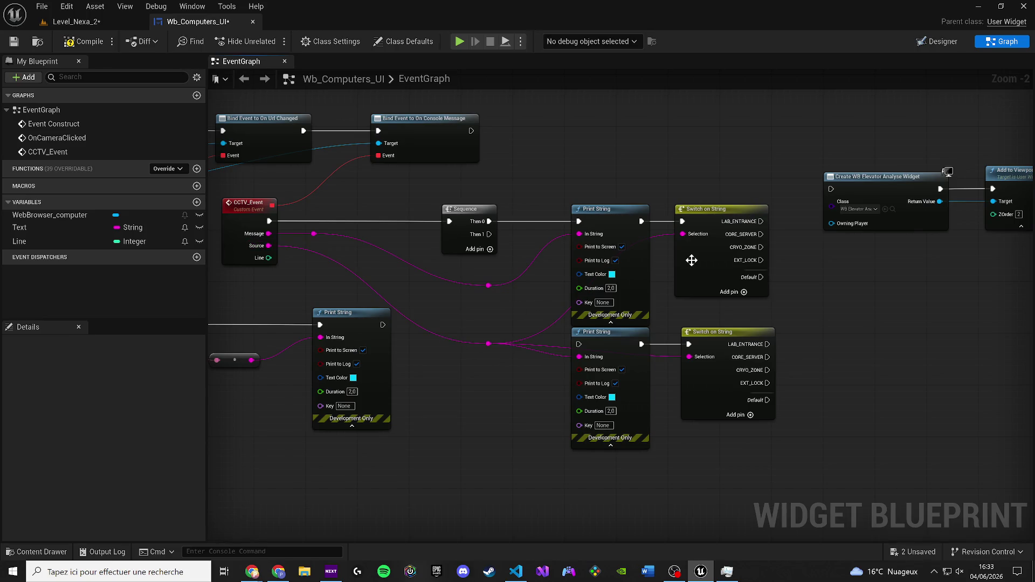
mouse_move(688, 233)
left_mouse_down()
mouse_move(599, 243)
mouse_move(487, 286)
left_mouse_up()
scroll(547, 326, "down", 1)
left_click_drag(547, 325, 483, 325)
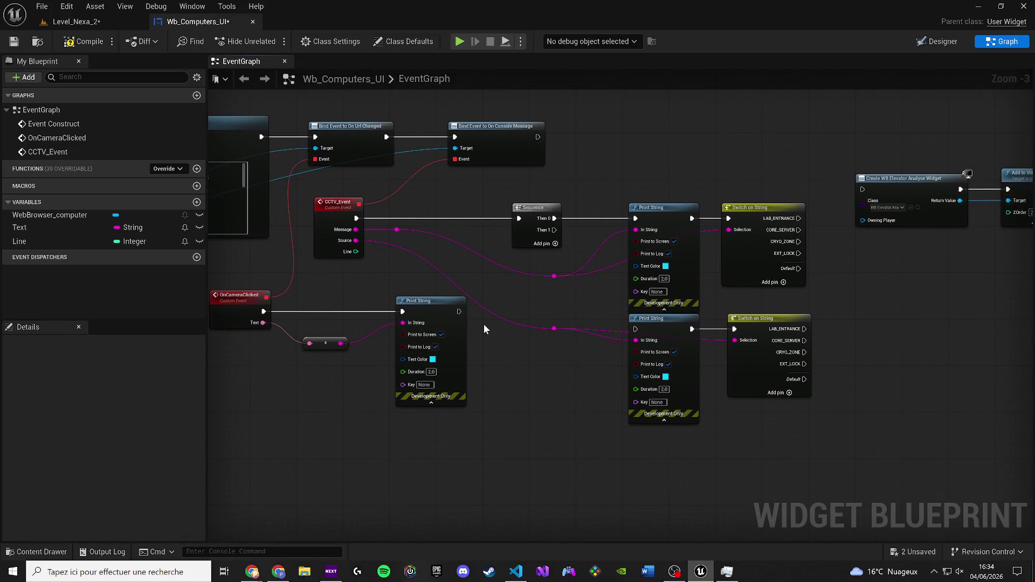
left_click_drag(555, 230, 636, 328)
left_click_drag(696, 354, 590, 362)
Wire both switches' LAB_ENTRANCE outputs into Create WB Elevator Analyse Widget, then compile and save.
mouse_move(992, 315)
left_mouse_down()
mouse_move(827, 221)
mouse_move(833, 303)
left_mouse_up()
mouse_move(684, 232)
left_mouse_down()
mouse_move(802, 291)
mouse_move(697, 338)
left_mouse_up()
mouse_move(841, 281)
left_mouse_down()
mouse_move(739, 288)
mouse_move(805, 286)
left_mouse_up()
left_click(64, 43)
left_click(73, 22)
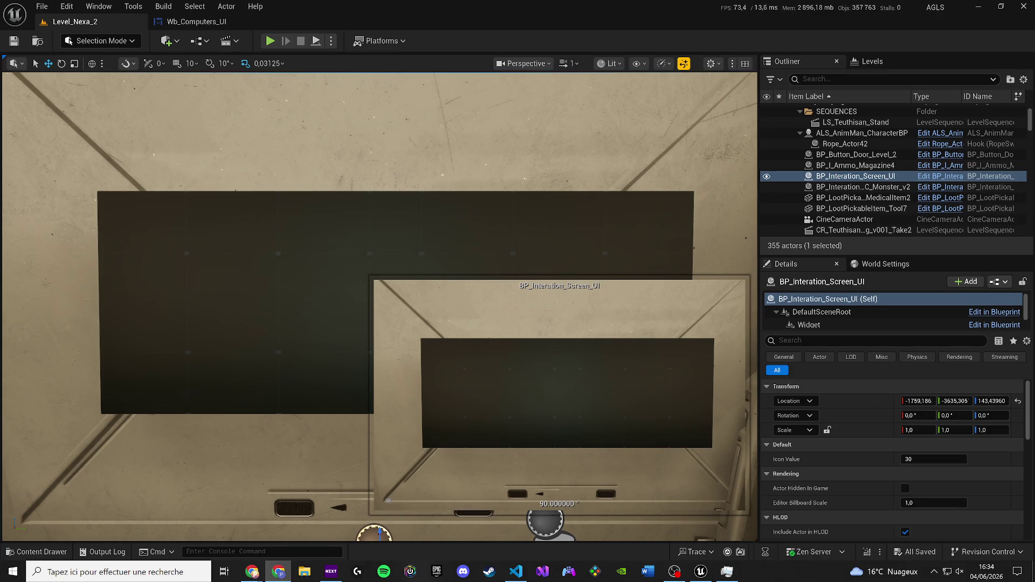
Play the level in editor, open the wall computer's Surveillance grid, and click CAM-01 ENTRANCE twice.
left_click(262, 40)
left_click(598, 310)
left_click(413, 342)
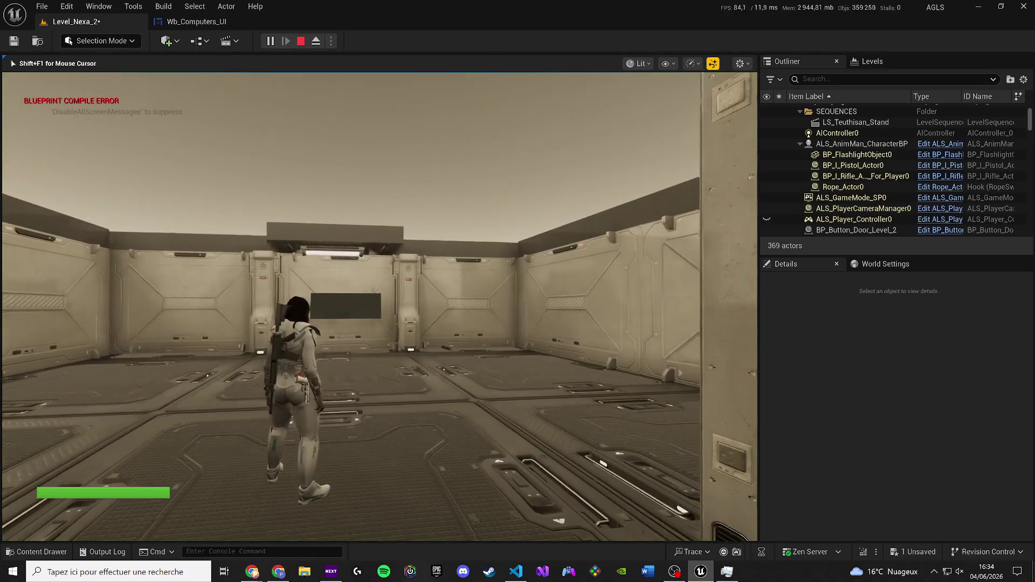
key("w")
key("w")
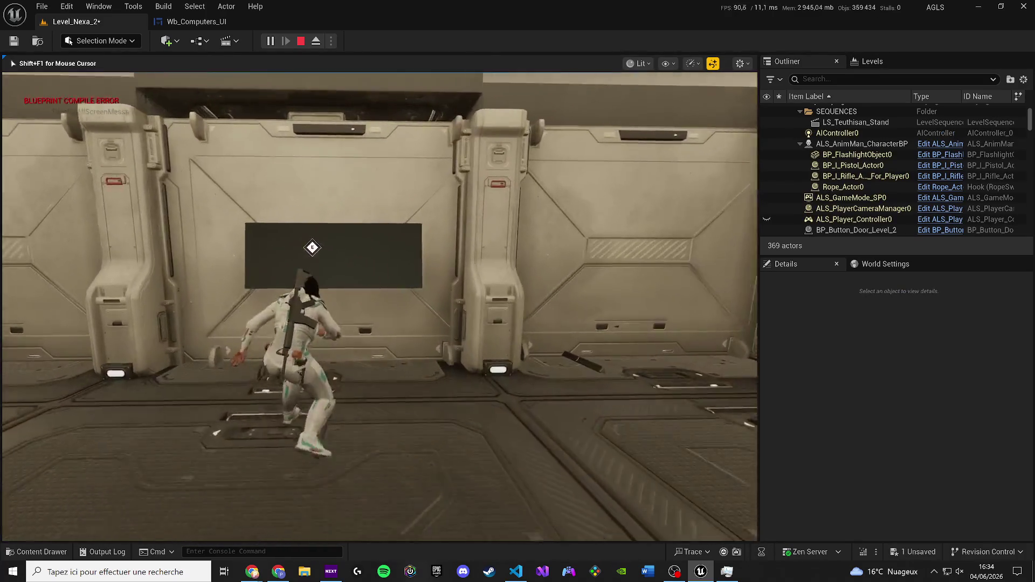
key("e")
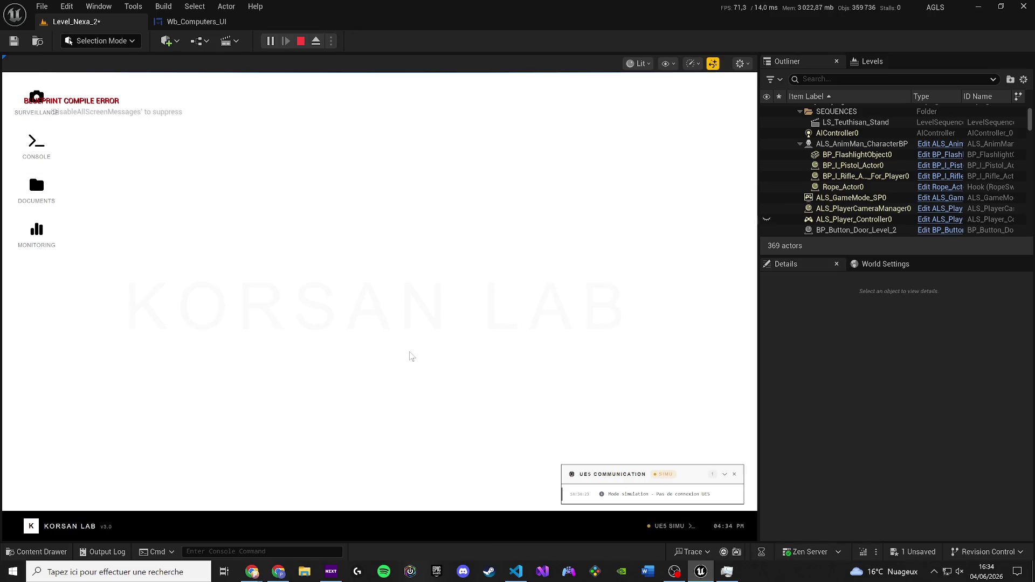
left_click(37, 97)
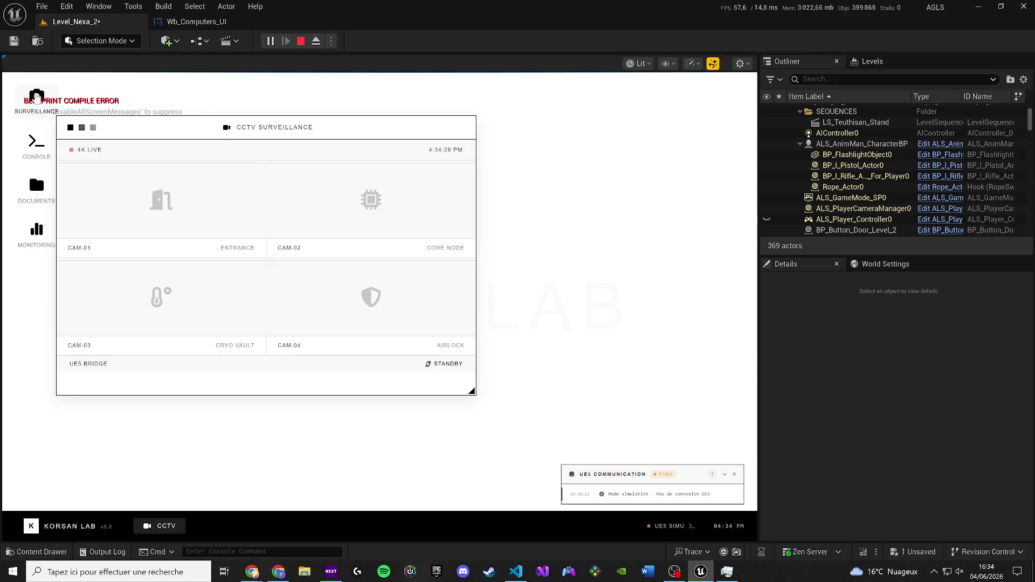
left_click(99, 190)
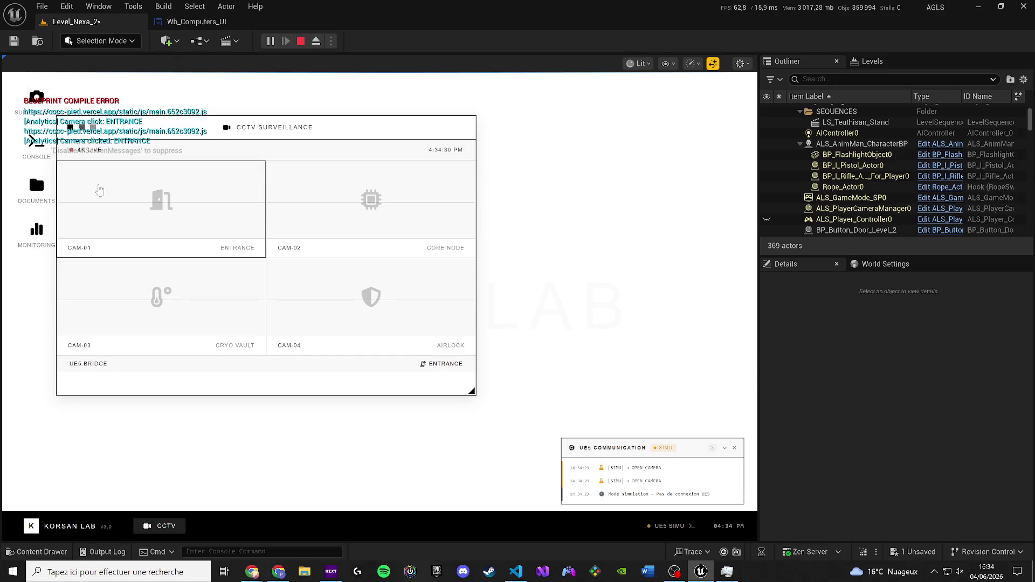
left_click(96, 191)
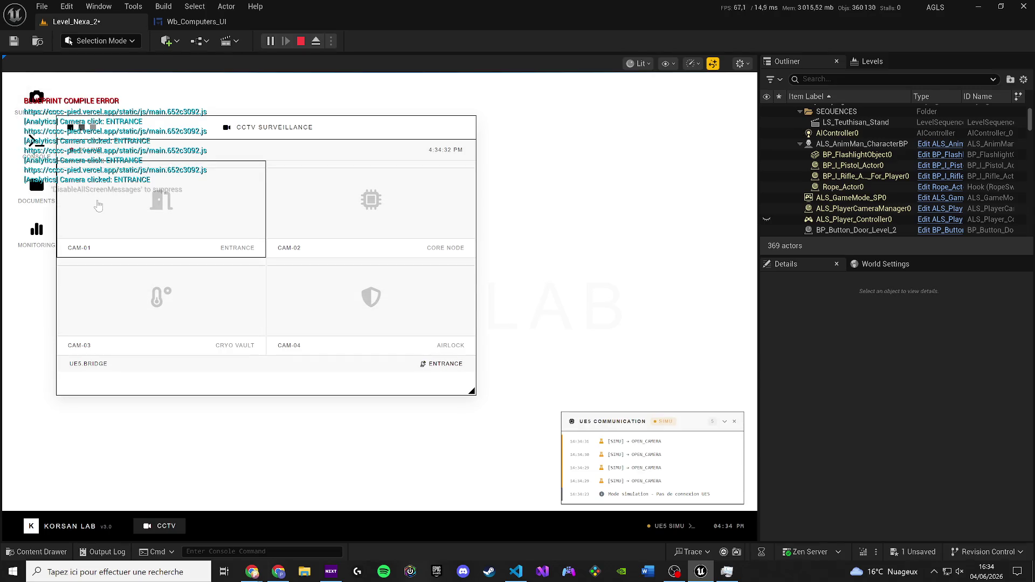
Set the Wb_Computers_UI graph's debug object to the running Wb_Computers_UI_C_0 instance.
left_click(205, 22)
left_click(563, 43)
left_click(572, 65)
left_click(66, 6)
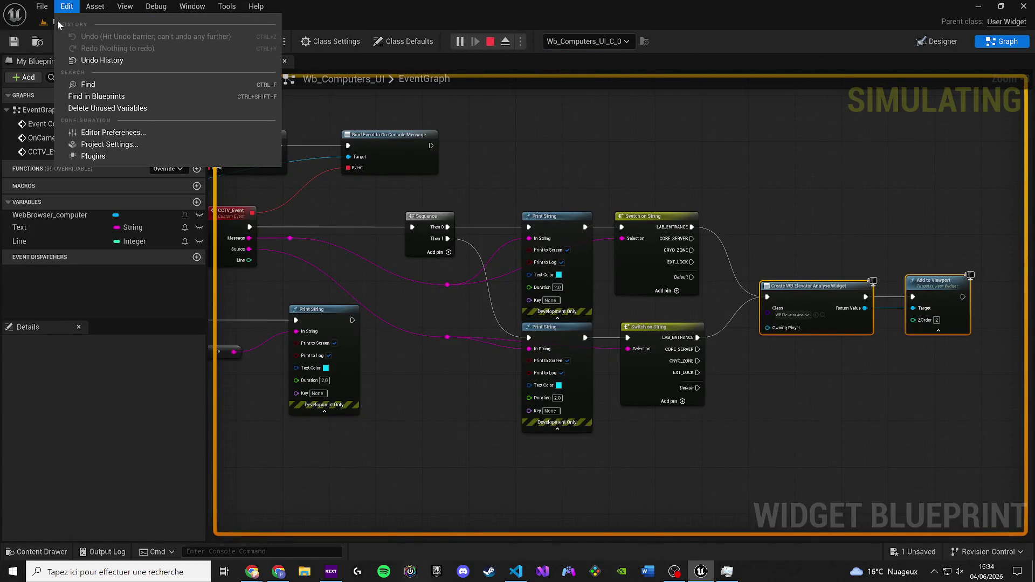
left_click(57, 20)
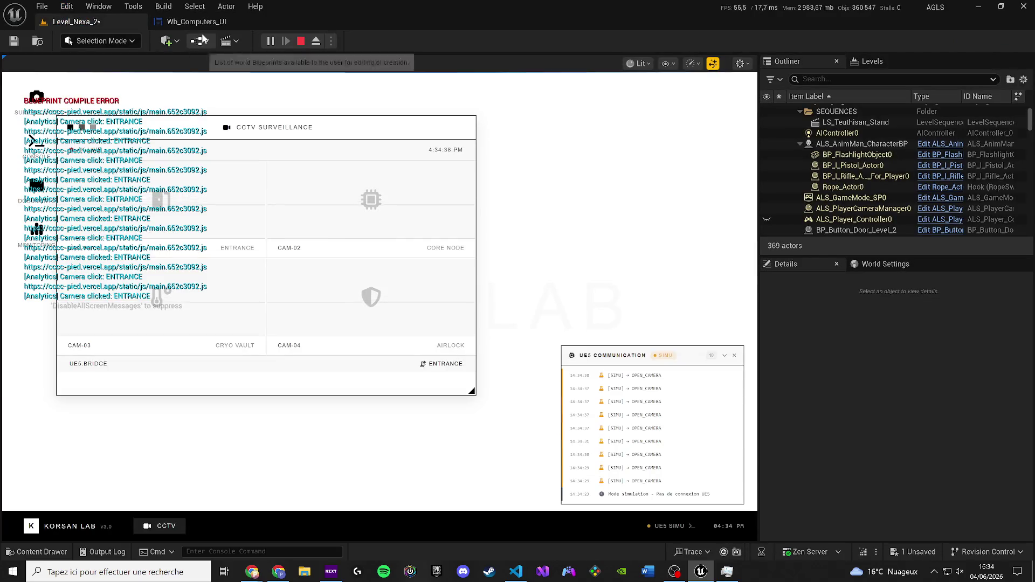
left_click(197, 21)
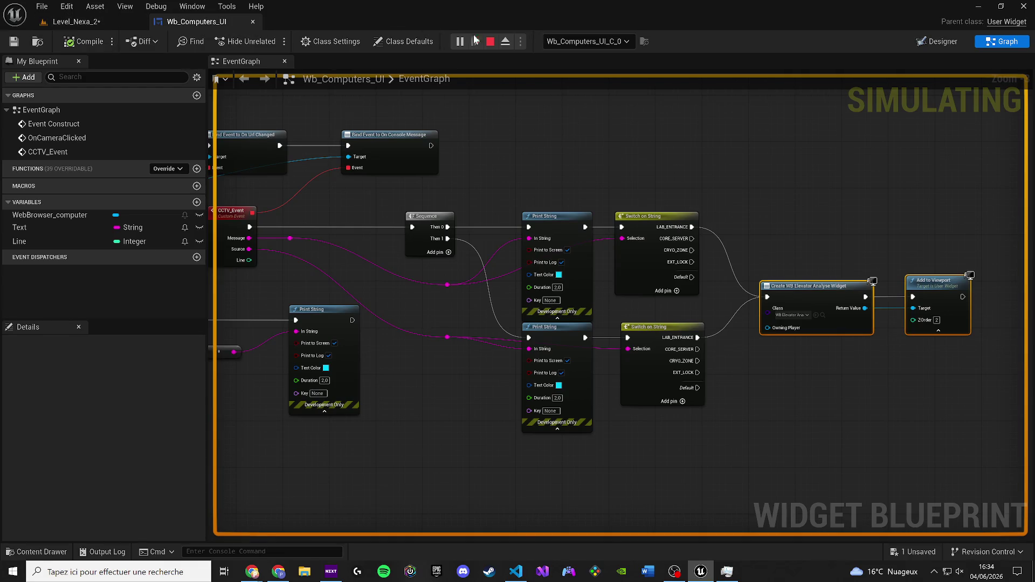
Stop the play session and wire the switch's Default output into Create WB Elevator Analyse Widget.
key("Escape")
scroll(759, 192, "up", 1)
left_click_drag(759, 192, 520, 192)
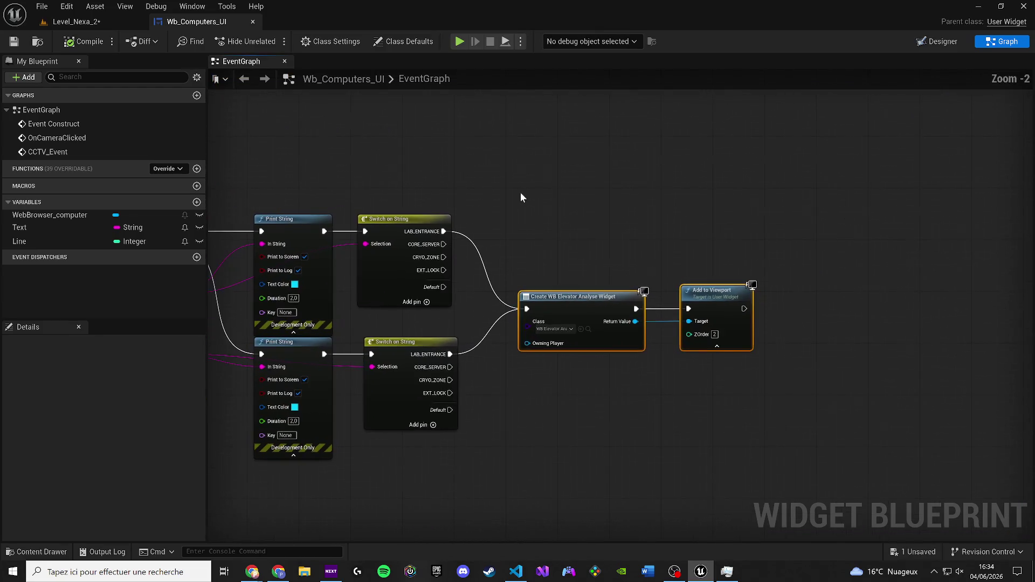
mouse_move(440, 287)
left_mouse_down()
mouse_move(527, 312)
mouse_move(497, 393)
mouse_move(450, 410)
left_mouse_up()
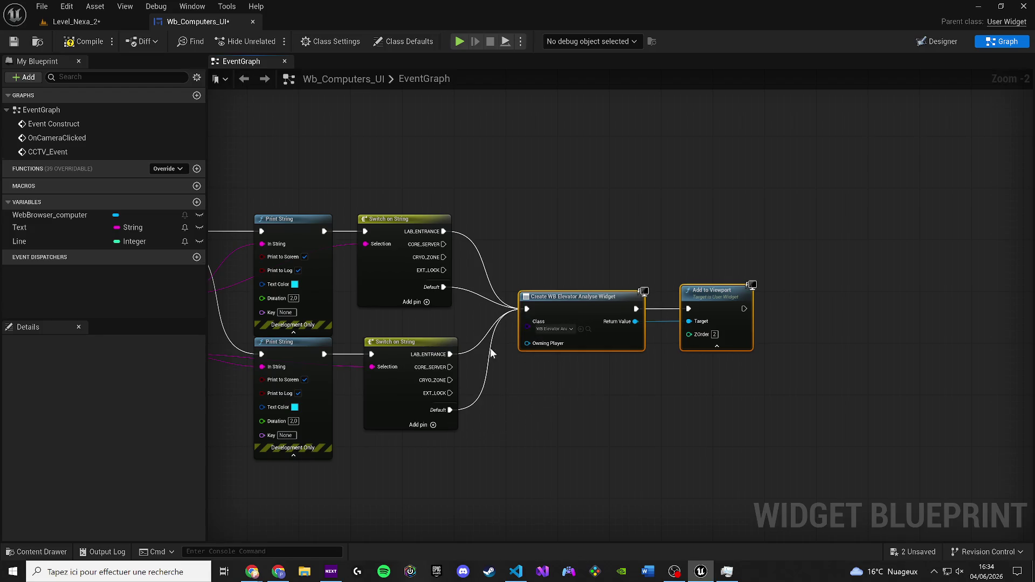
mouse_move(530, 298)
left_mouse_down()
mouse_move(567, 315)
mouse_move(646, 292)
left_mouse_up()
Compile and save Wb_Computers_UI, then launch Level_Nexa_2 in Play in Editor.
left_click(83, 41)
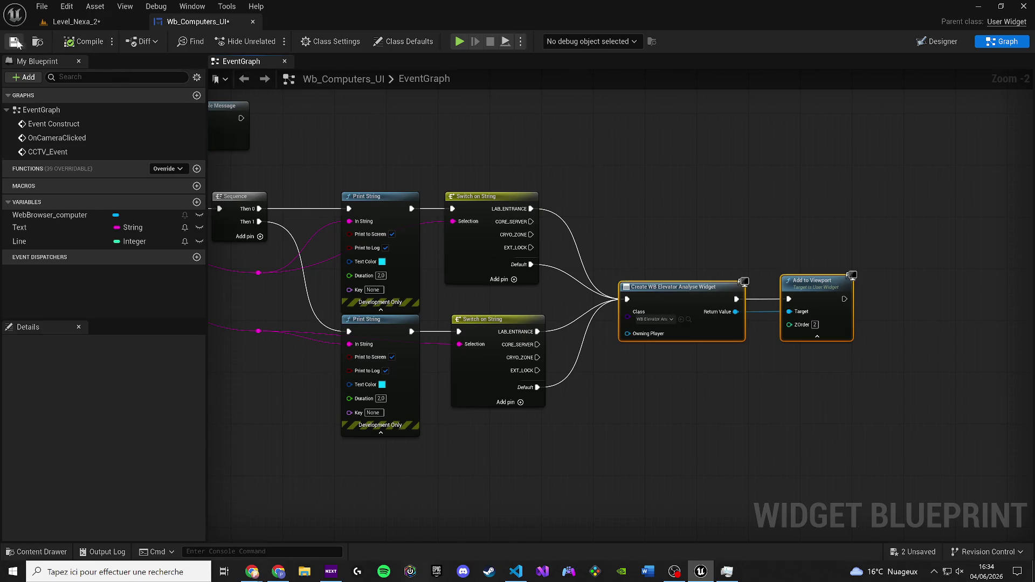
left_click(14, 42)
left_click(81, 24)
left_click(271, 41)
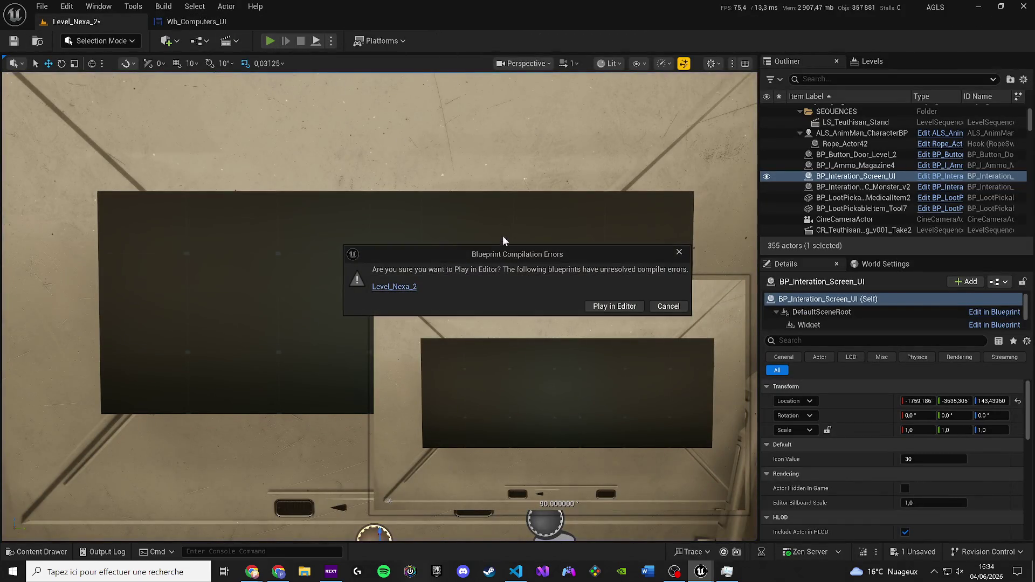
Play despite compile errors, open the wall computer's Surveillance grid, and click CAM-01 ENTRANCE several times.
left_click(597, 308)
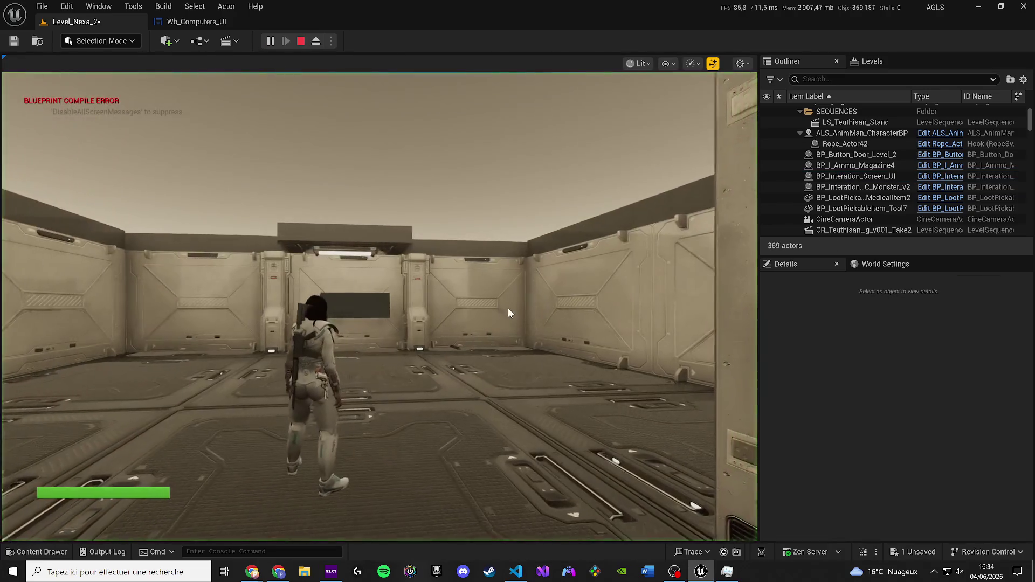
key("w")
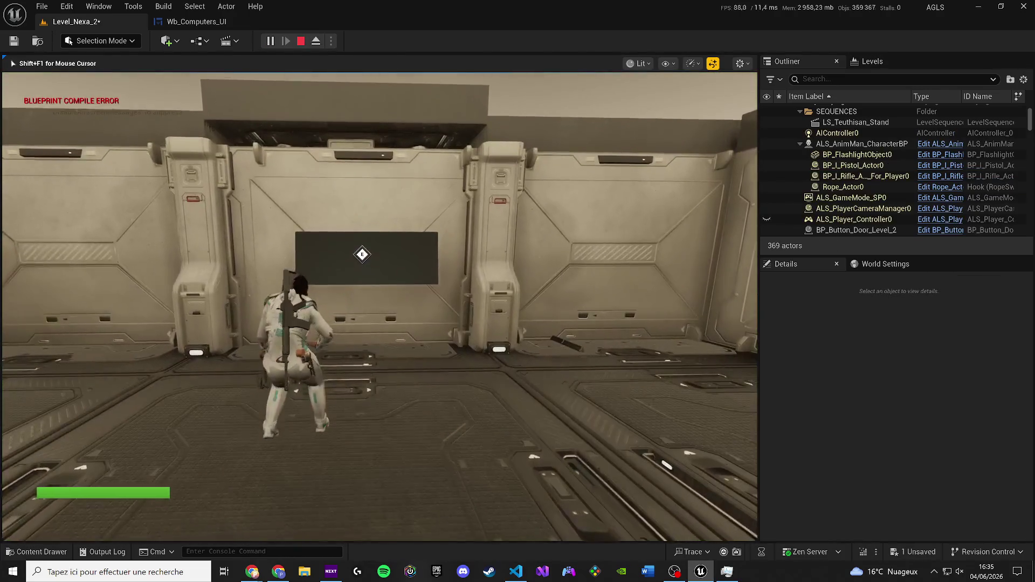
key("e")
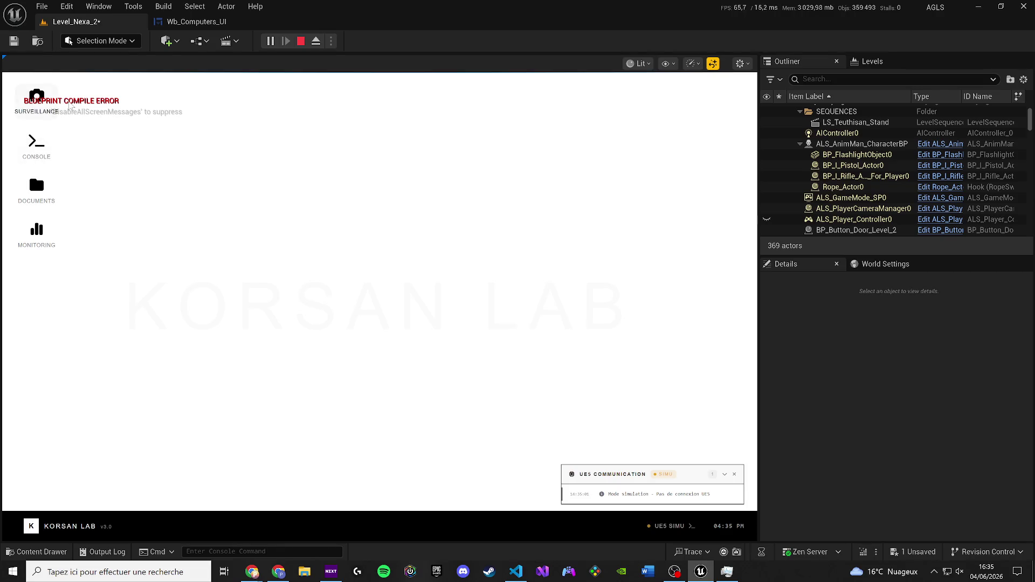
left_click(69, 104)
left_click(141, 212)
double_click(148, 213)
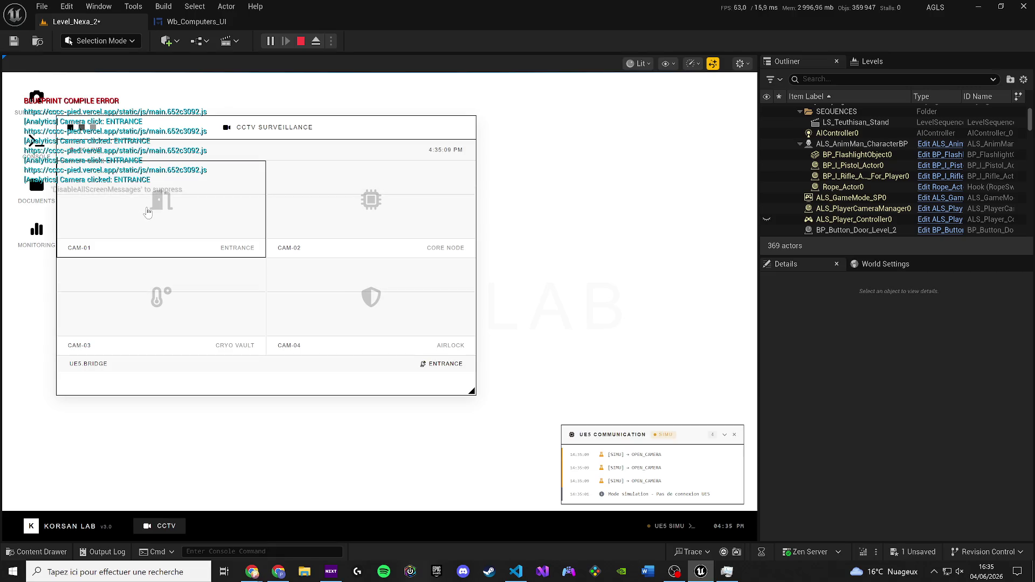
left_click(147, 213)
left_click(148, 213)
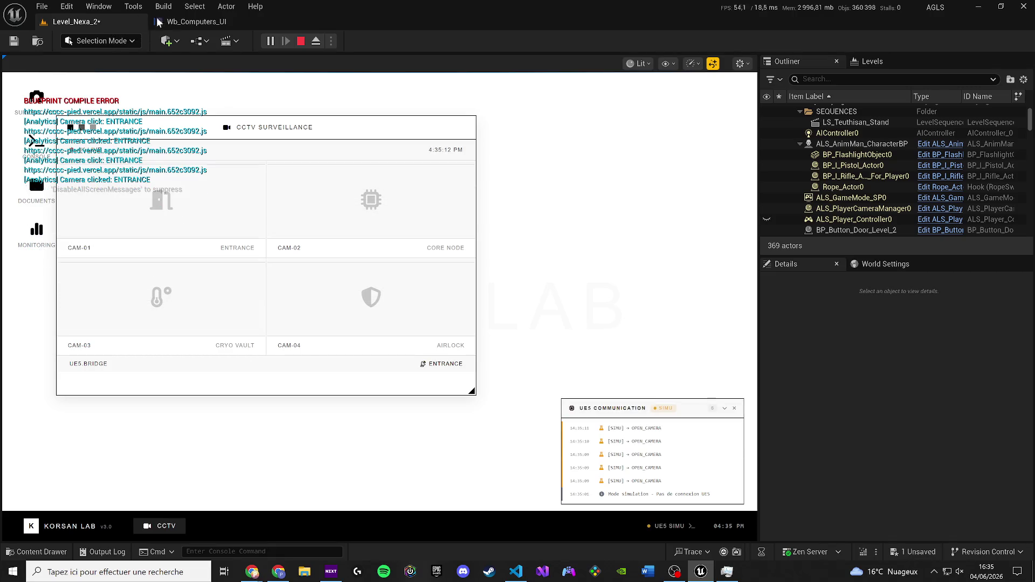
Debug Wb_Computers_UI_C_0 and float the Wb_Computers_UI graph in an enlarged window over the game.
left_click(159, 22)
left_click(583, 42)
left_click(571, 68)
left_click_drag(170, 22, 356, 108)
mouse_move(509, 208)
left_mouse_down()
mouse_move(728, 348)
mouse_move(729, 441)
mouse_move(751, 521)
left_mouse_up()
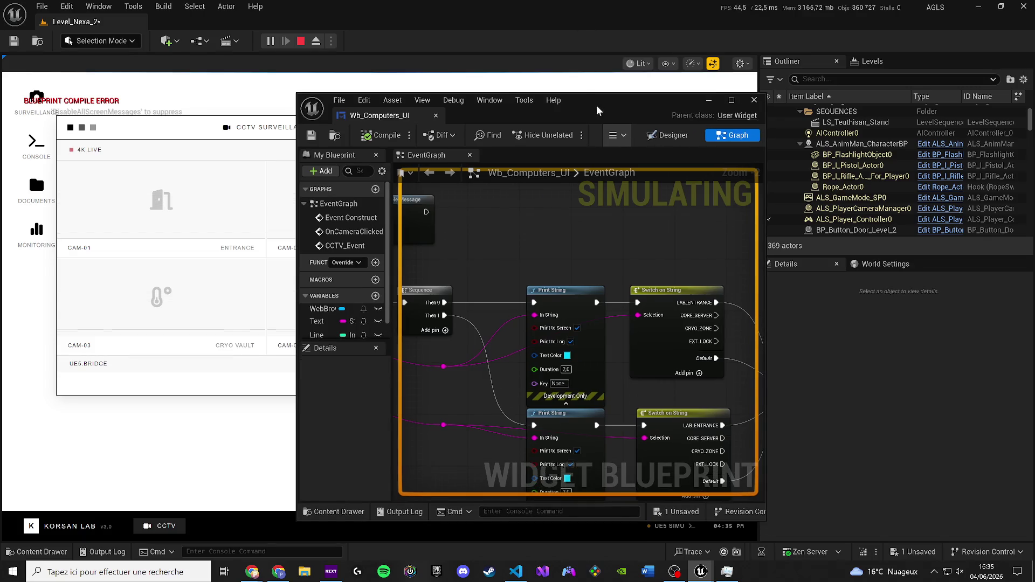
With the floating graph moved right and zoomed out, click CAM-01 ENTRANCE four times in Surveillance.
left_click_drag(620, 100, 780, 75)
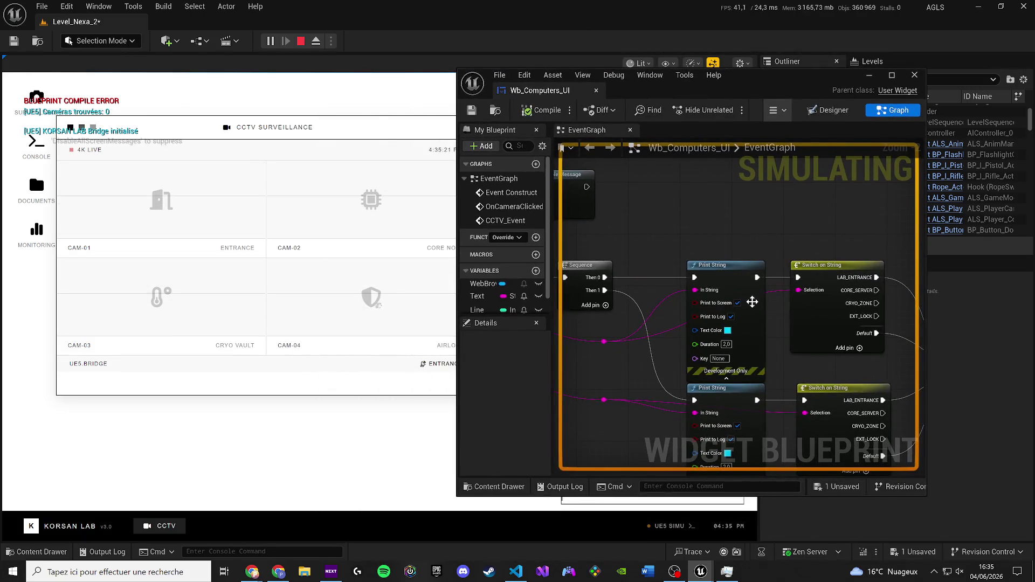
scroll(750, 299, "down", 8)
scroll(792, 242, "down", 1)
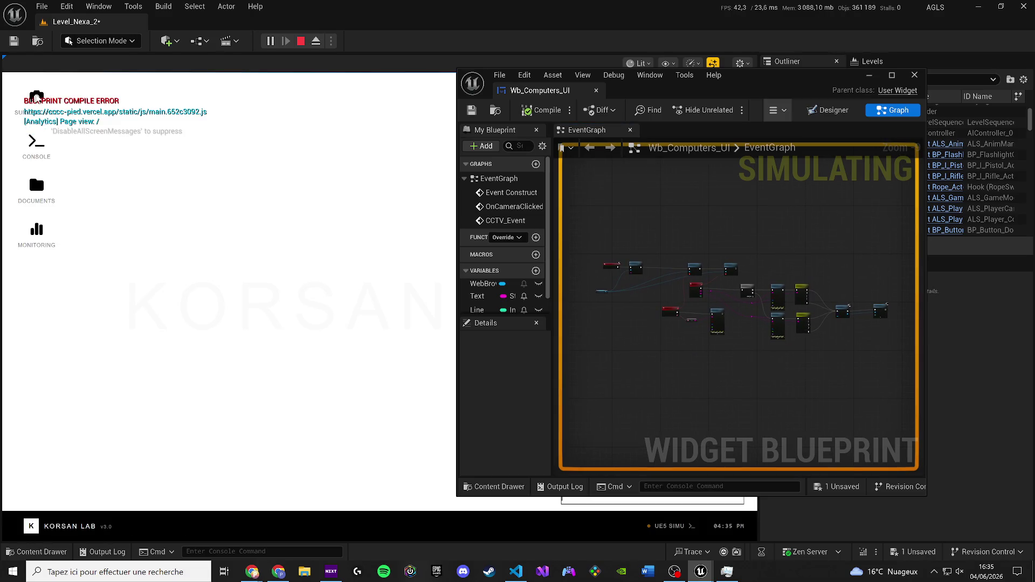
left_click(36, 97)
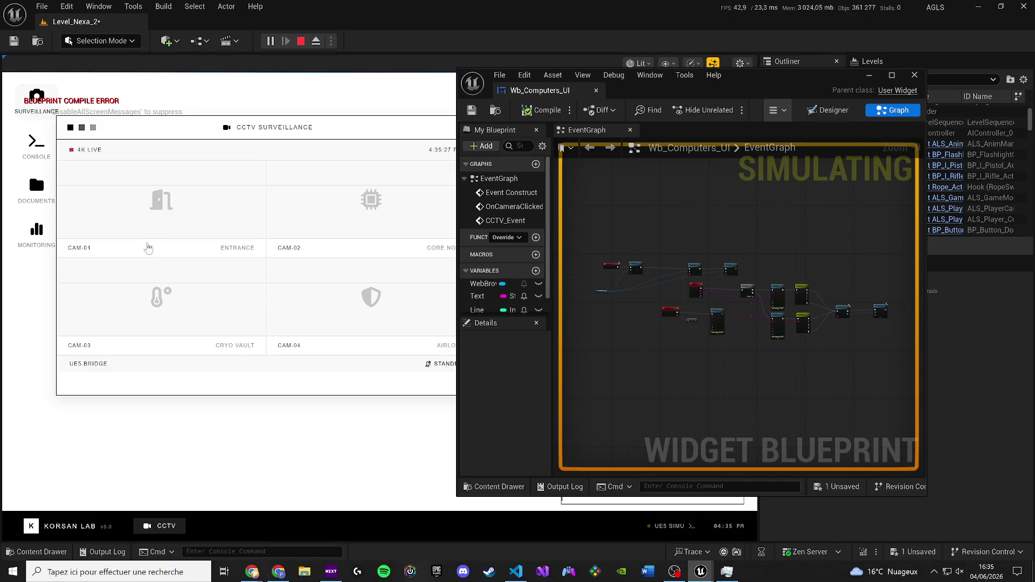
left_click(162, 219)
left_click(162, 220)
left_click(162, 219)
left_click(163, 219)
left_click(163, 219)
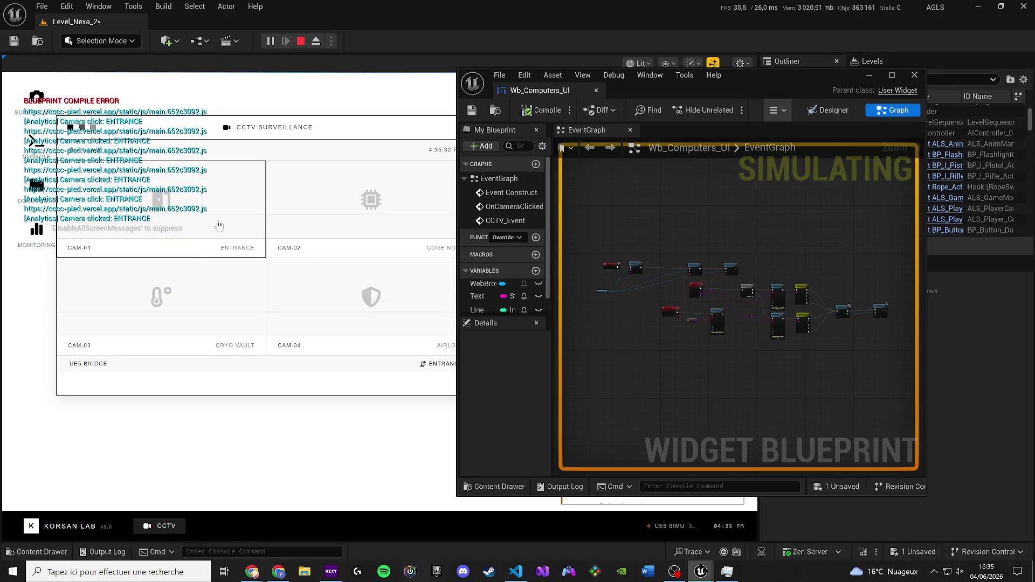
Dock the graph back beside Level_Nexa_2, frame all its nodes, and stop the session.
mouse_move(513, 95)
left_mouse_down()
mouse_move(515, 81)
mouse_move(224, 17)
left_mouse_up()
scroll(344, 166, "up", 7)
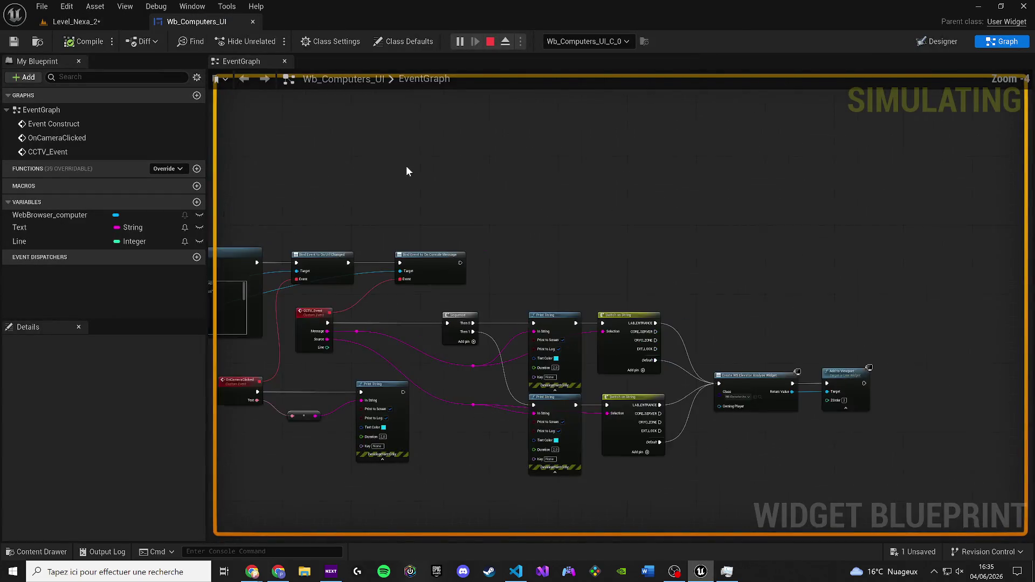
scroll(503, 114, "down", 3)
left_click_drag(493, 115, 547, 106)
left_click(491, 42)
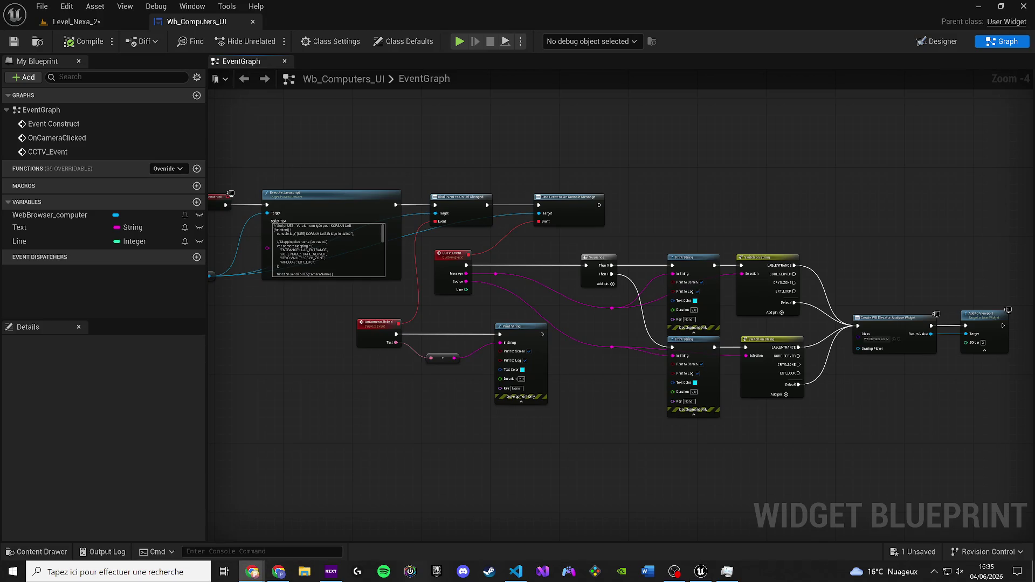
Capture a screenshot region covering the Wb_Computers_UI event graph nodes with Win+Shift+S.
key("super+shift+s")
left_click_drag(208, 94, 1032, 539)
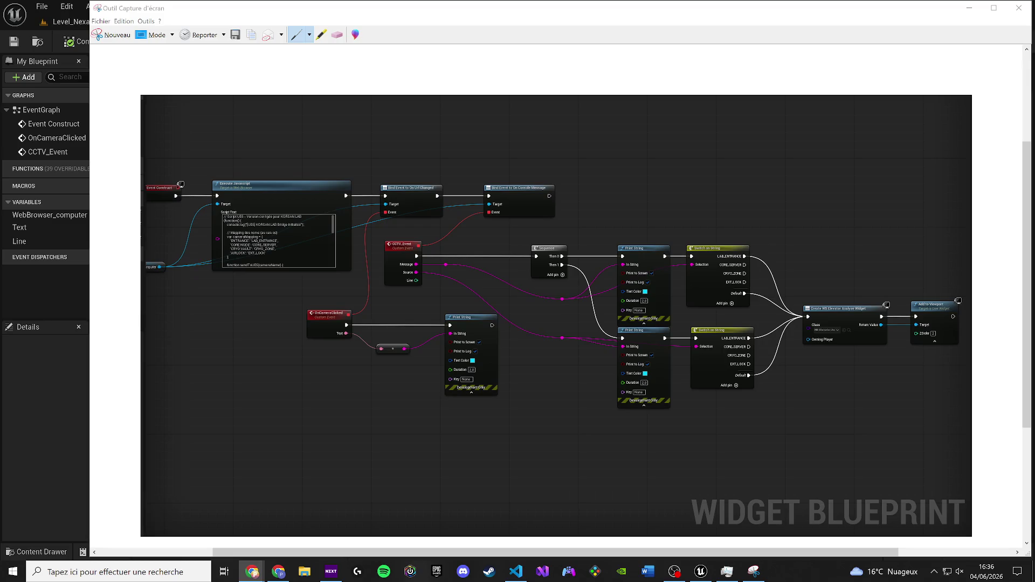
Close the Outil Capture d'écran window to reveal the event graph again.
left_click(1025, 7)
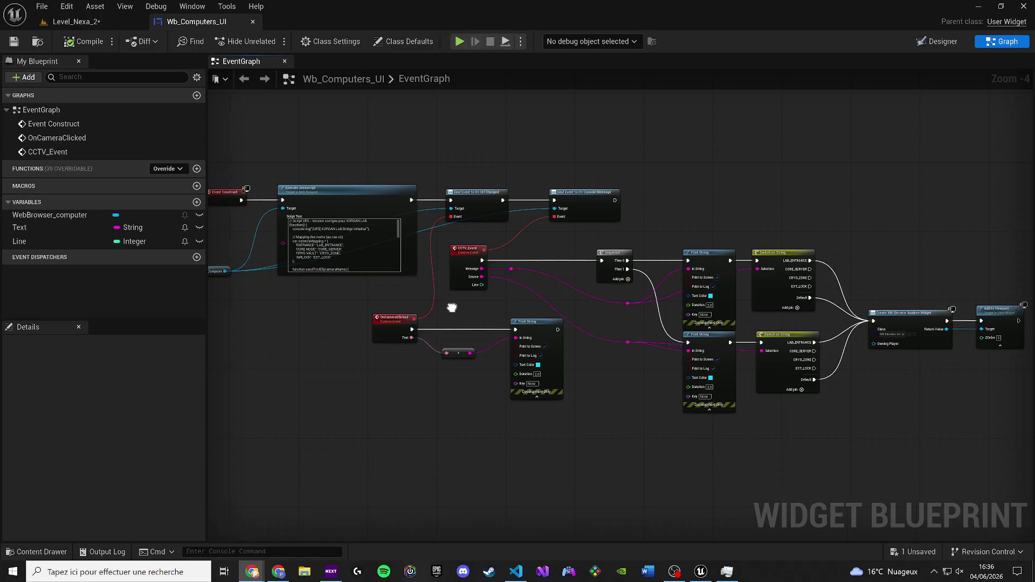
Replace the Execute Javascript Script Text with the pasted KORSAN LAB bridge script and save the blueprint.
scroll(456, 249, "up", 2)
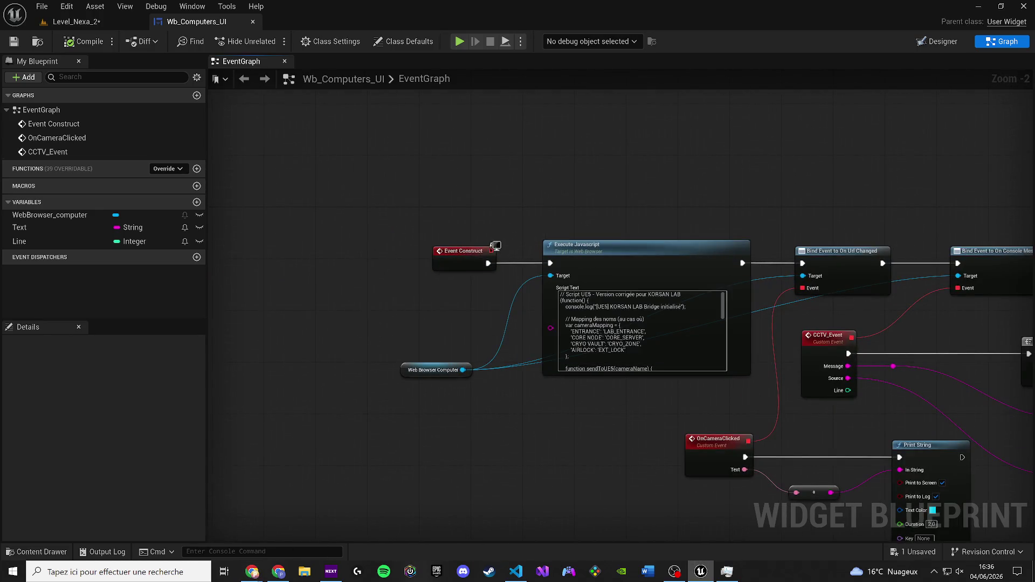
left_click_drag(243, 301, 0, 268)
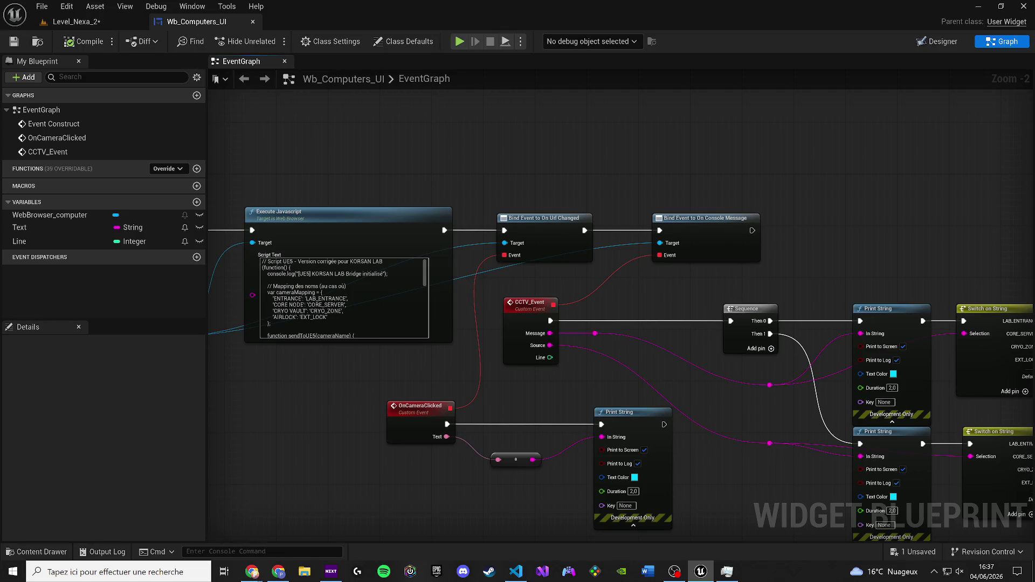
left_click(350, 305)
key("ctrl+a")
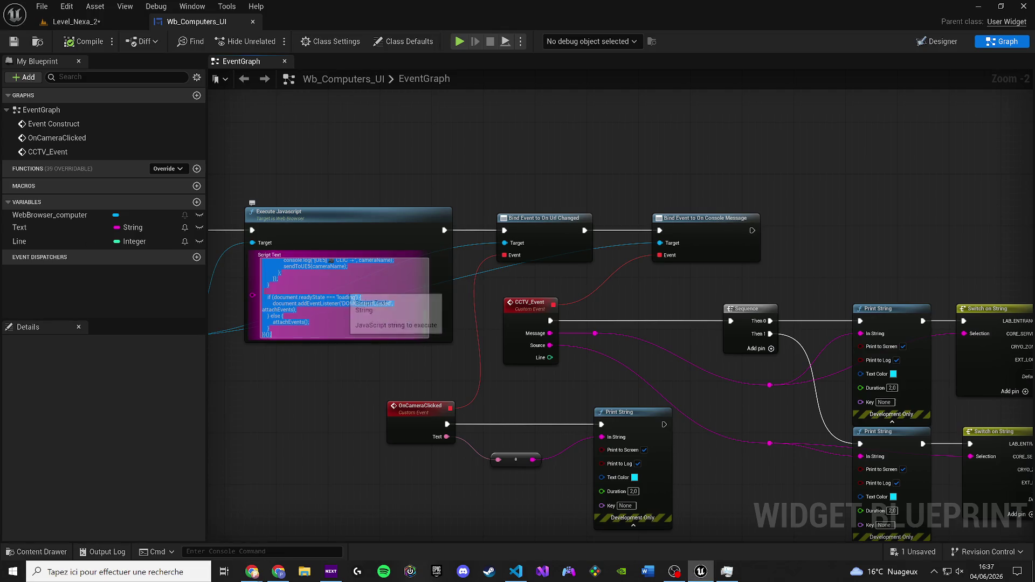
key("ctrl+v")
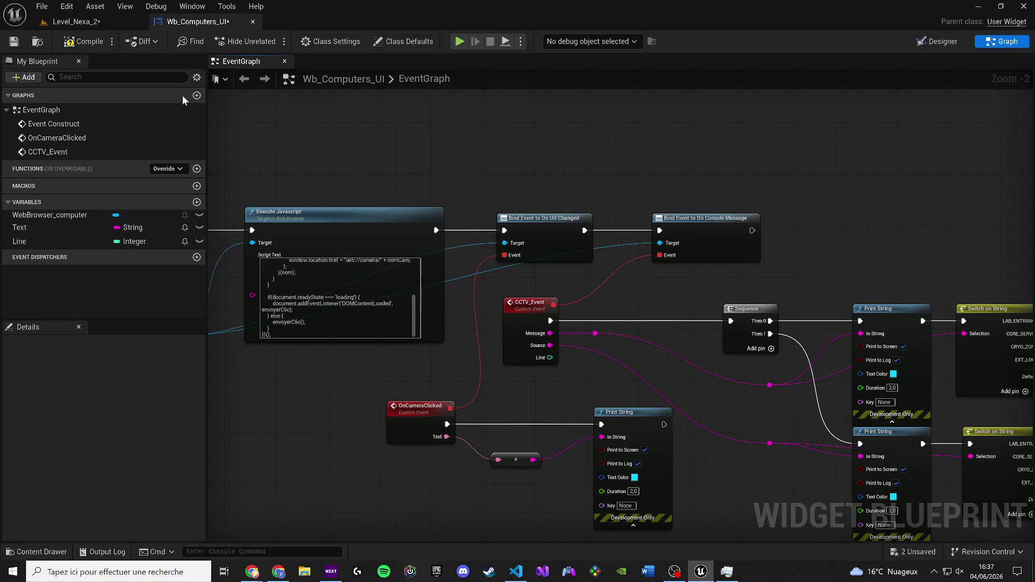
left_click(12, 44)
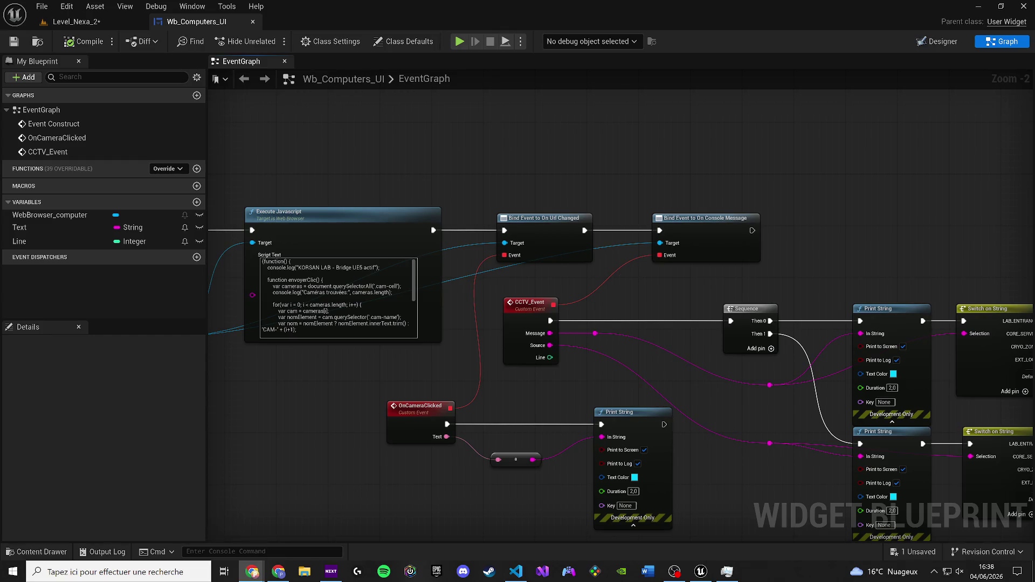
Wire the CORE_SERVER, EXT_LOCK and CRYO_ZONE cases into Create WB Elevator Analyse Widget's exec input.
scroll(706, 383, "down", 1)
mouse_move(706, 383)
left_mouse_down()
mouse_move(379, 303)
mouse_move(233, 289)
mouse_move(244, 290)
left_mouse_up()
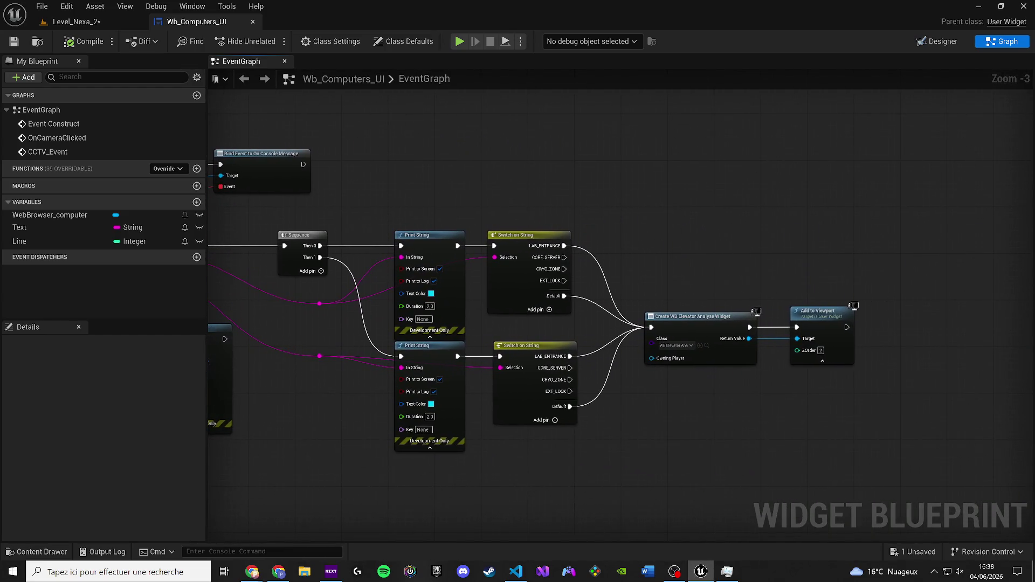
left_click(252, 571)
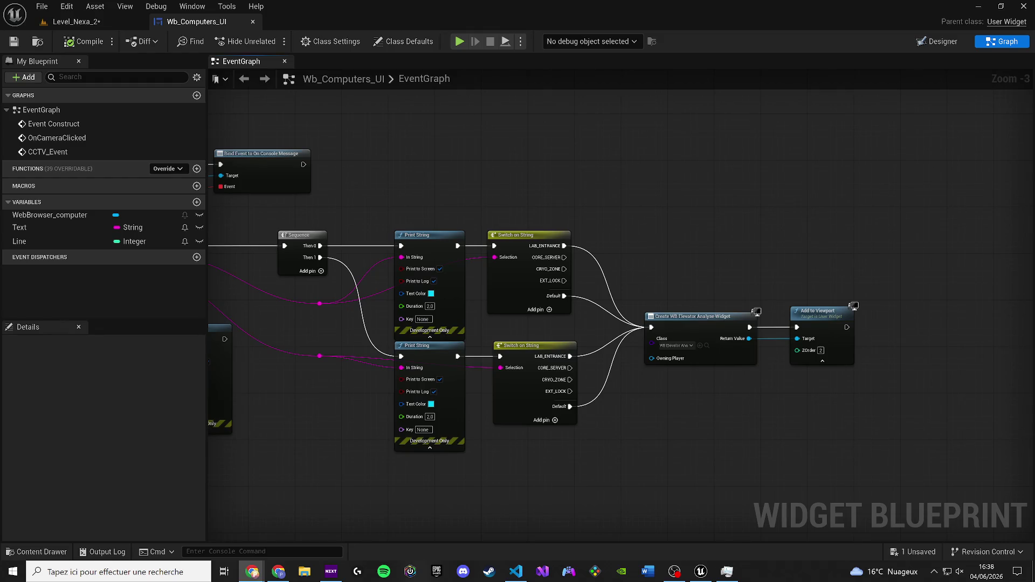
scroll(514, 281, "up", 2)
left_click_drag(428, 273, 539, 364)
mouse_move(429, 304)
left_mouse_down()
mouse_move(542, 387)
mouse_move(540, 365)
left_mouse_up()
mouse_move(432, 422)
left_mouse_down()
mouse_move(434, 400)
mouse_move(429, 420)
mouse_move(523, 386)
mouse_move(540, 365)
mouse_move(473, 416)
mouse_move(540, 364)
left_mouse_up()
left_click_drag(436, 447, 542, 373)
scroll(541, 373, "up", 1)
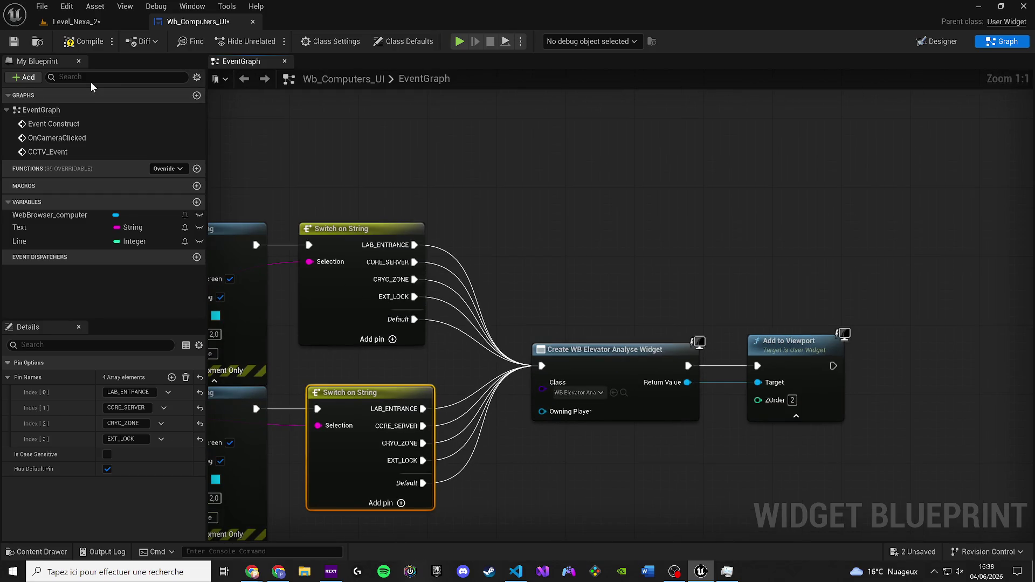
left_click(91, 25)
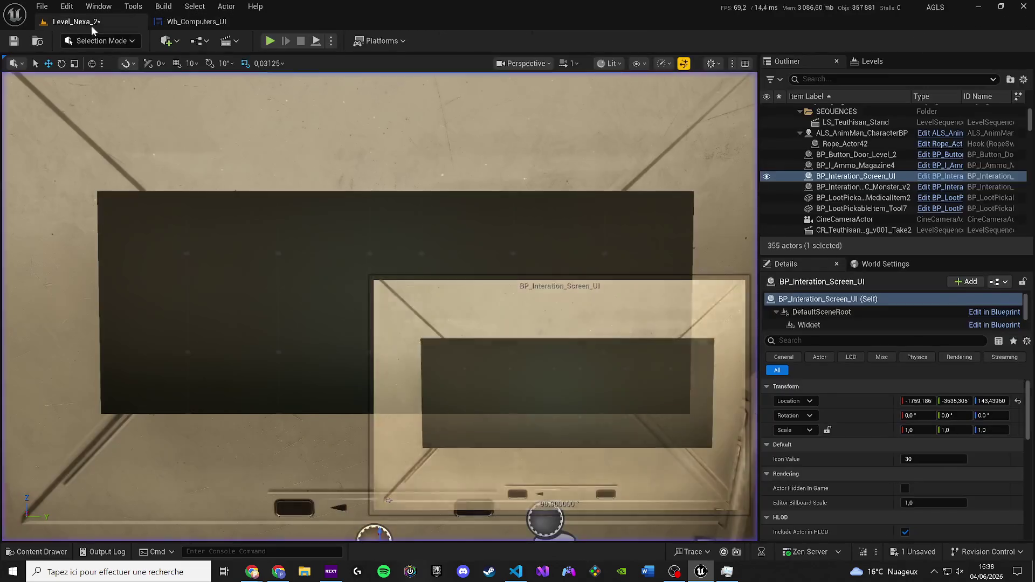
Start a play test despite compile errors, walk to the wall screen and open the CCTV window.
key("alt+p")
left_click(620, 306)
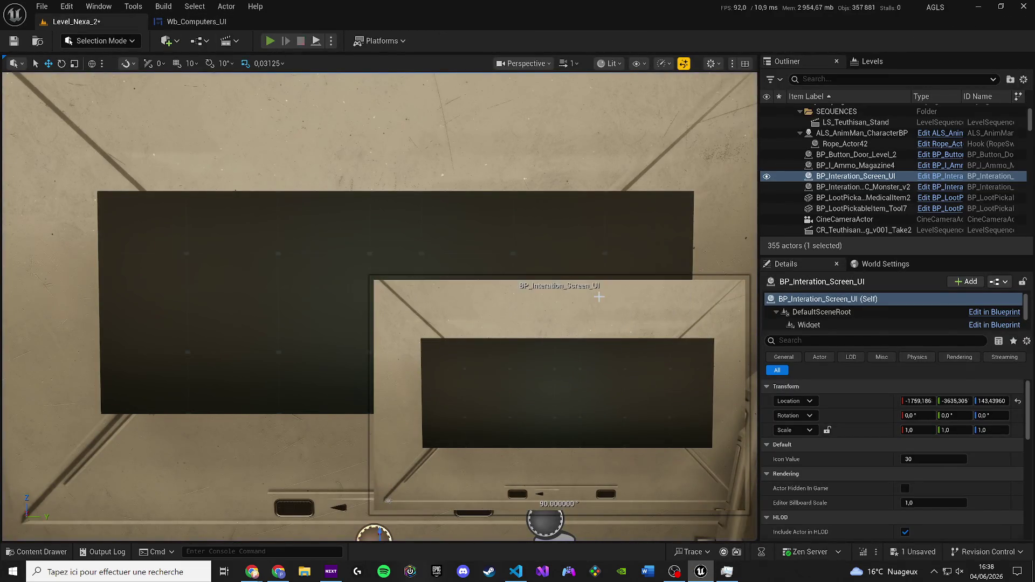
key("w")
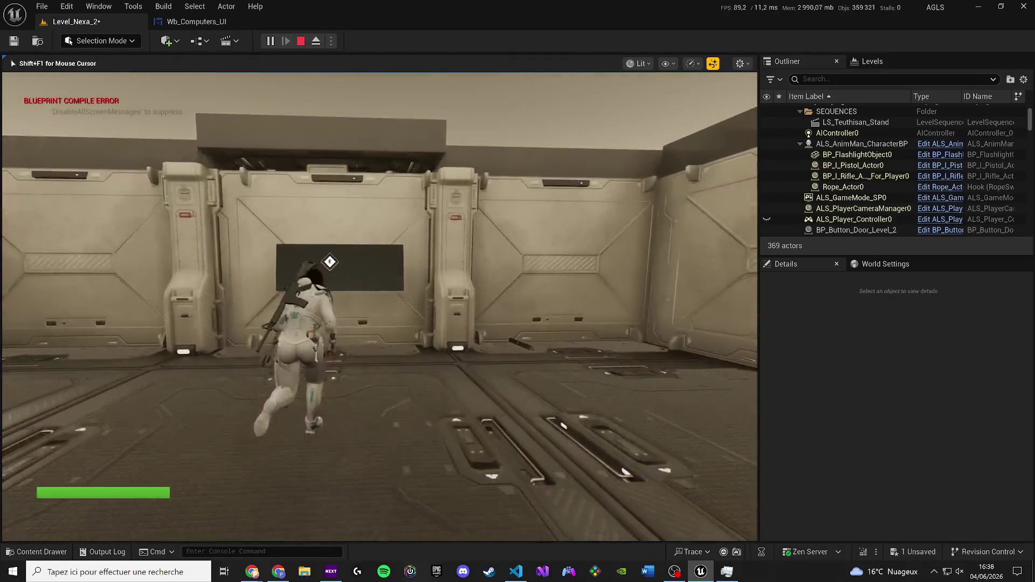
key("e")
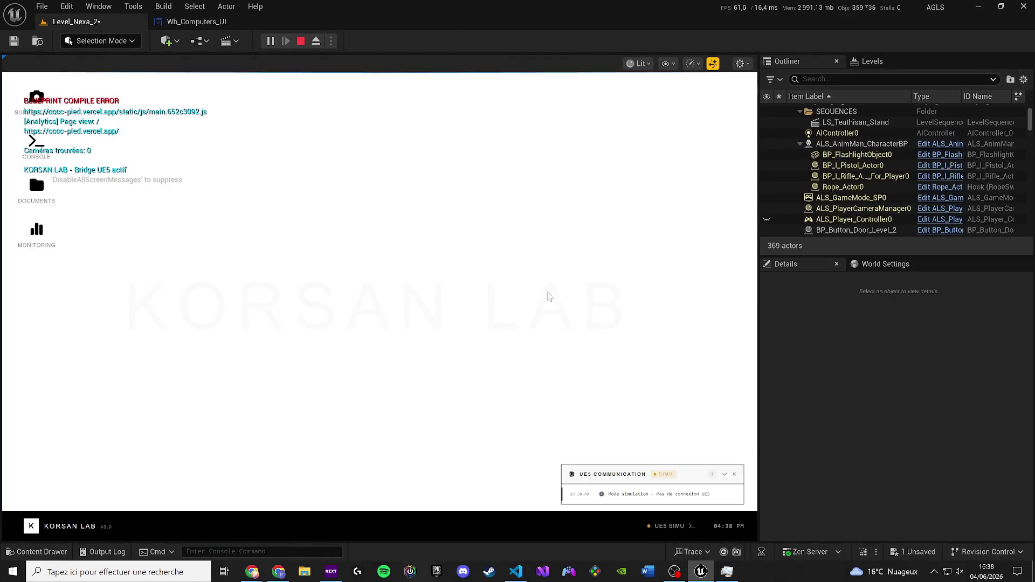
left_click(33, 97)
Click ENTRANCE repeatedly, then the AIRLOCK, CORE NODE and CRYO VAULT cameras, then stop and relaunch.
left_click(150, 204)
left_click(153, 202)
left_click(156, 201)
left_click(159, 199)
left_click(330, 332)
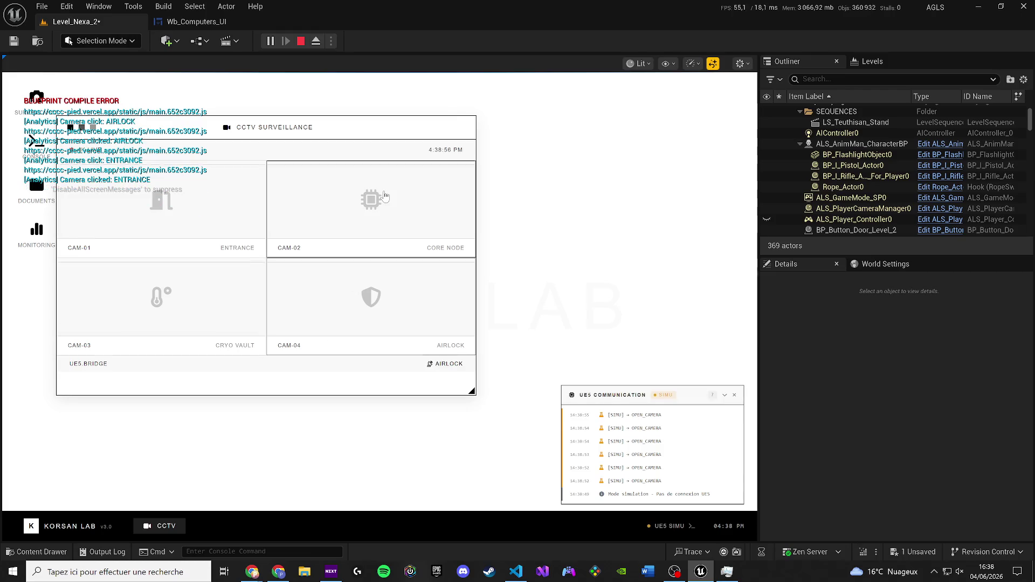
left_click(370, 203)
left_click(119, 353)
left_click(323, 307)
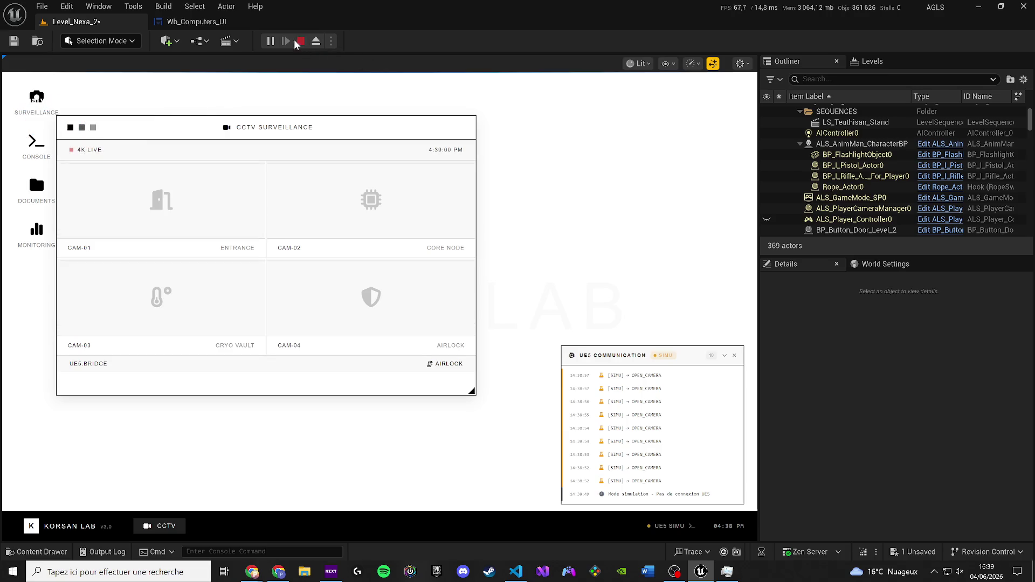
left_click(300, 41)
key("alt+p")
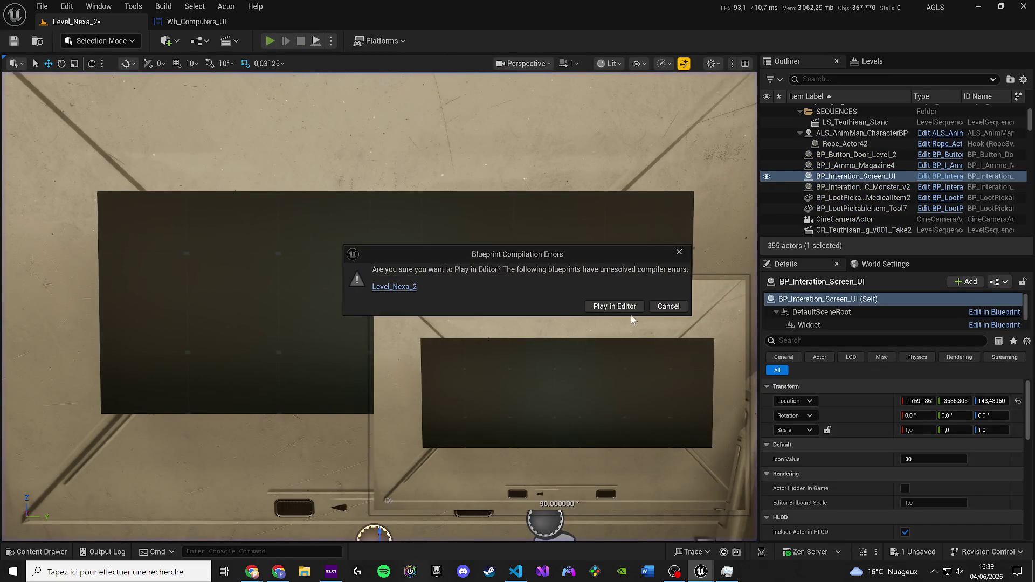
Play anyway, walk to the wall screen, open its computer interface, then pause and stop.
left_click(625, 305)
left_click(318, 216)
key("w")
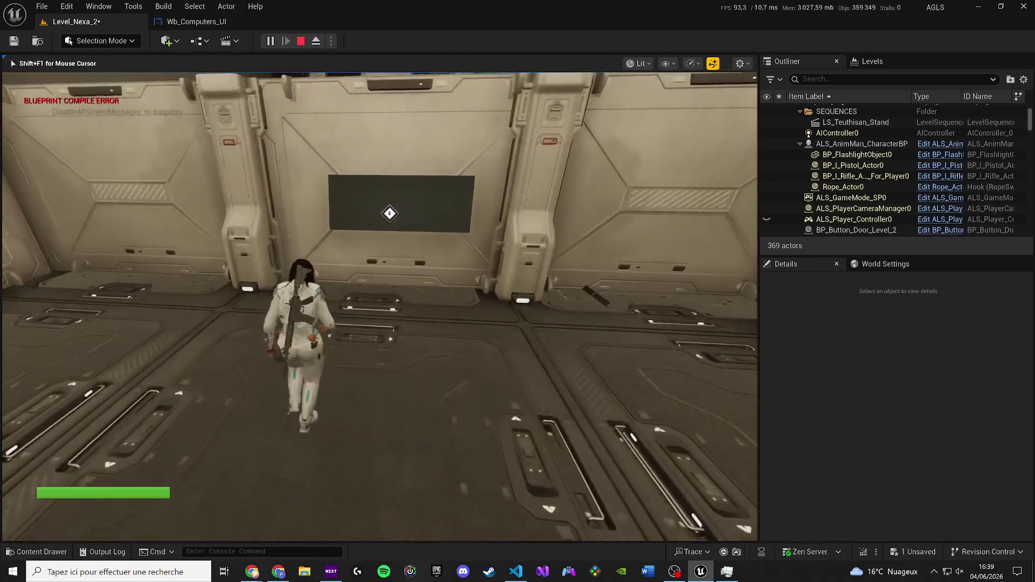
key("e")
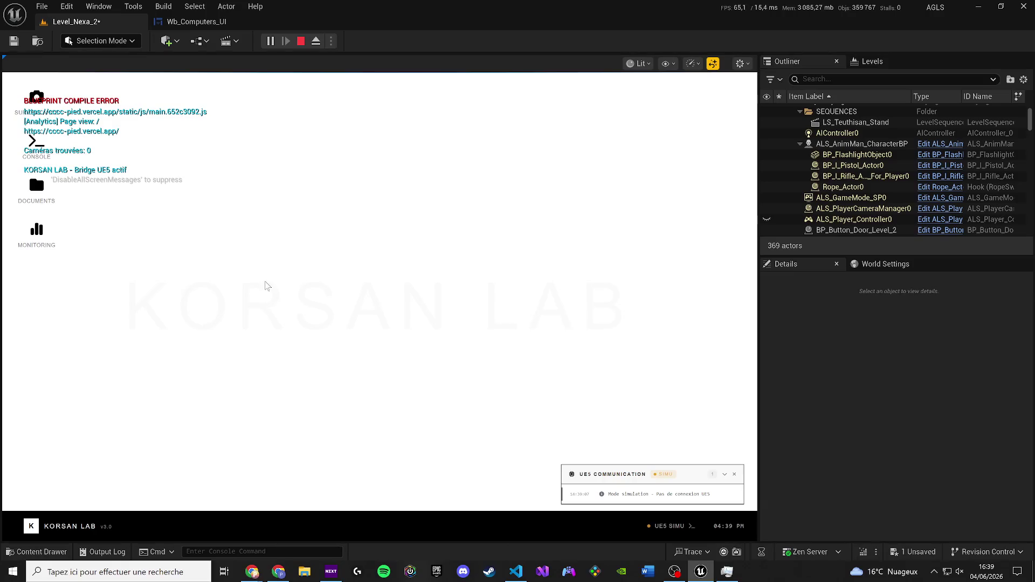
key("super")
left_click(271, 42)
left_click(271, 47)
Run the play test once more, walk toward the wall screen, then pause and stop it.
key("Escape")
left_click(607, 307)
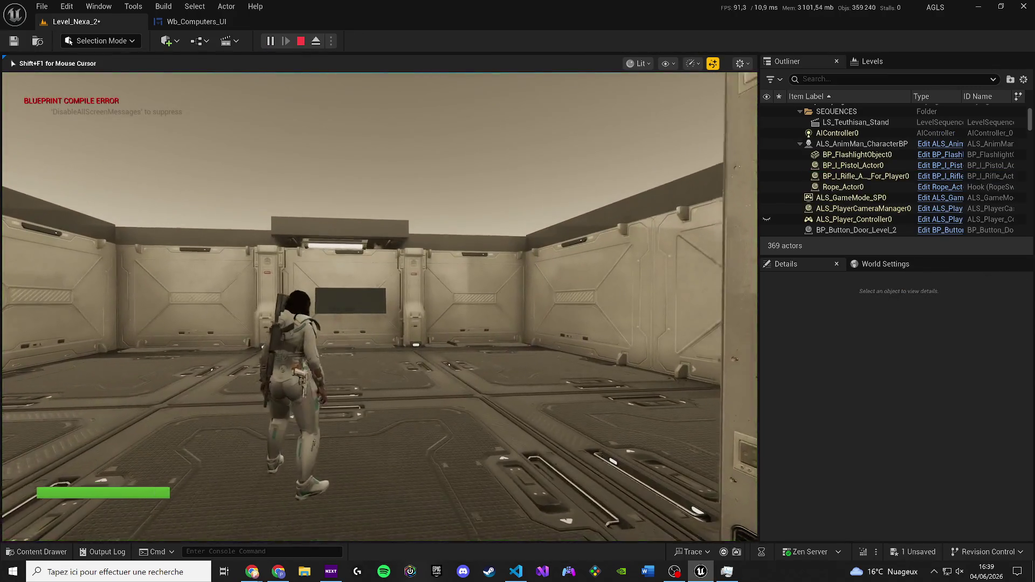
key("w")
key("super")
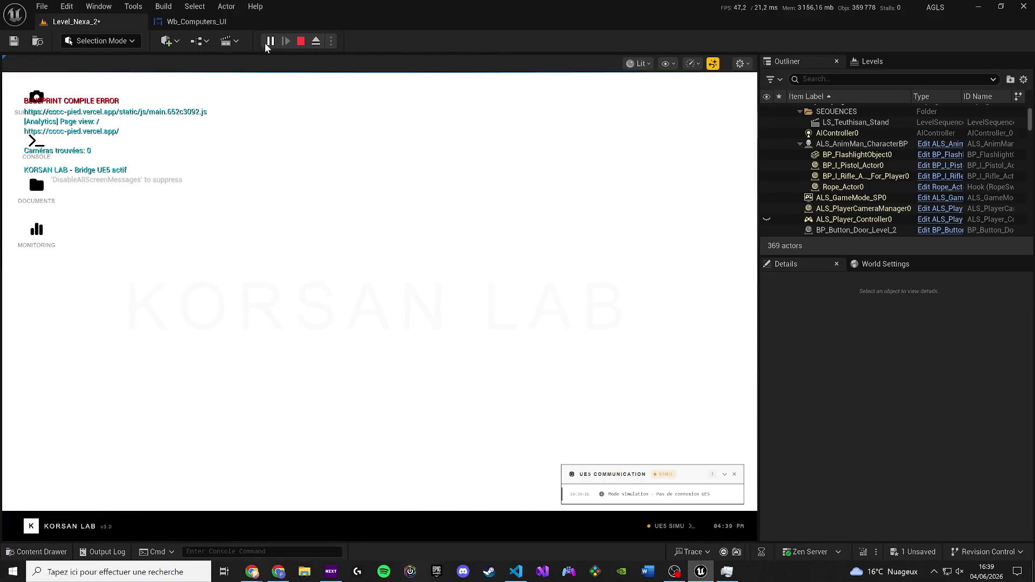
left_click(268, 43)
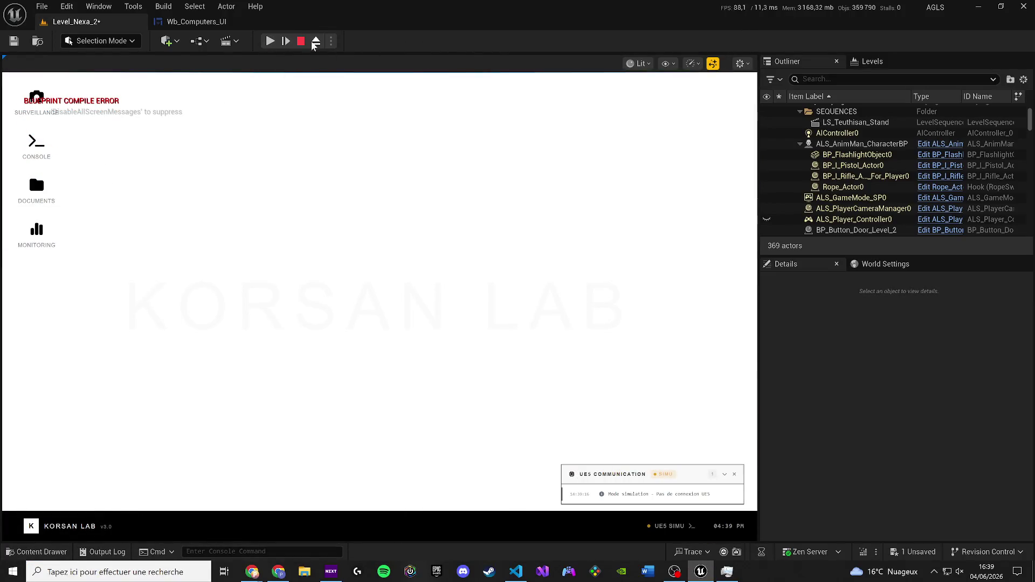
left_click(300, 41)
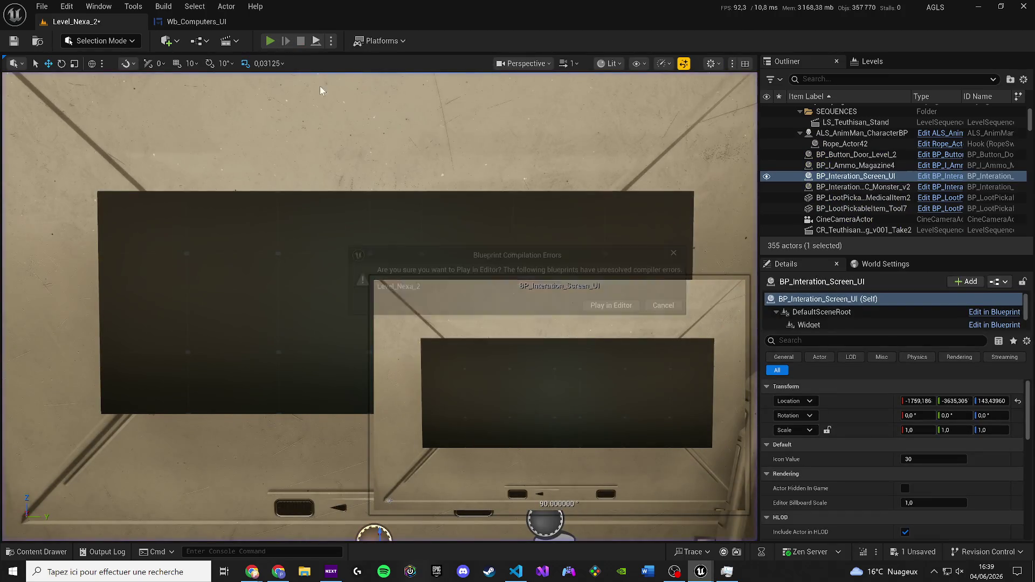
Play in Editor despite compile errors, walk to the wall screen and open the KORSAN LAB interface.
left_click(609, 306)
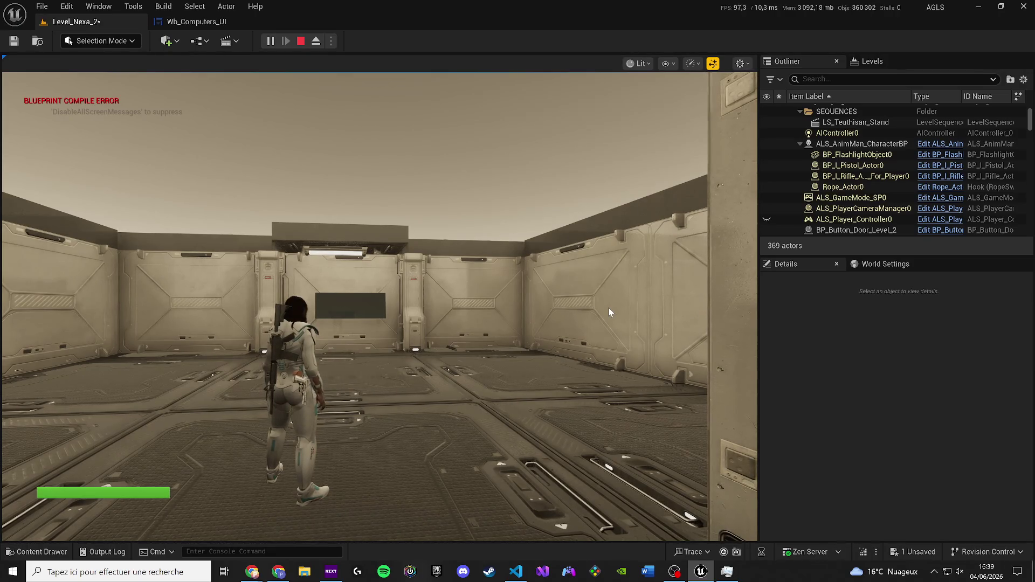
left_click(554, 309)
key("w")
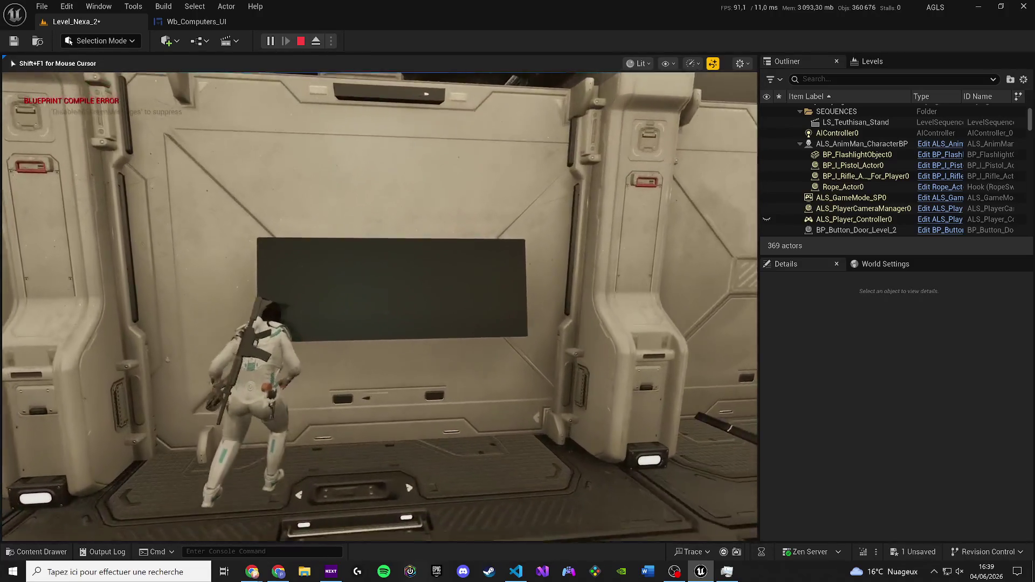
key("e")
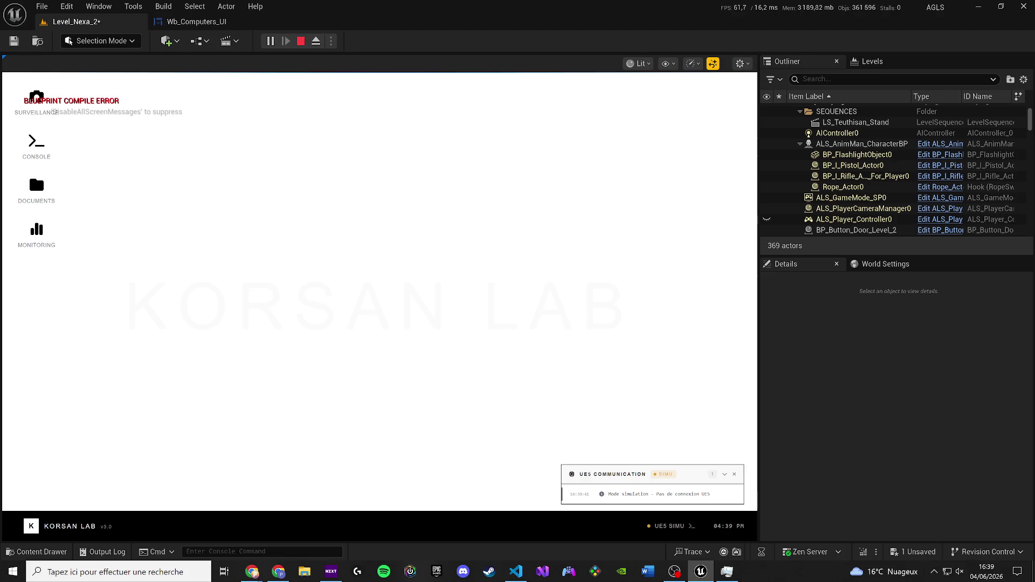
key("alt+Tab")
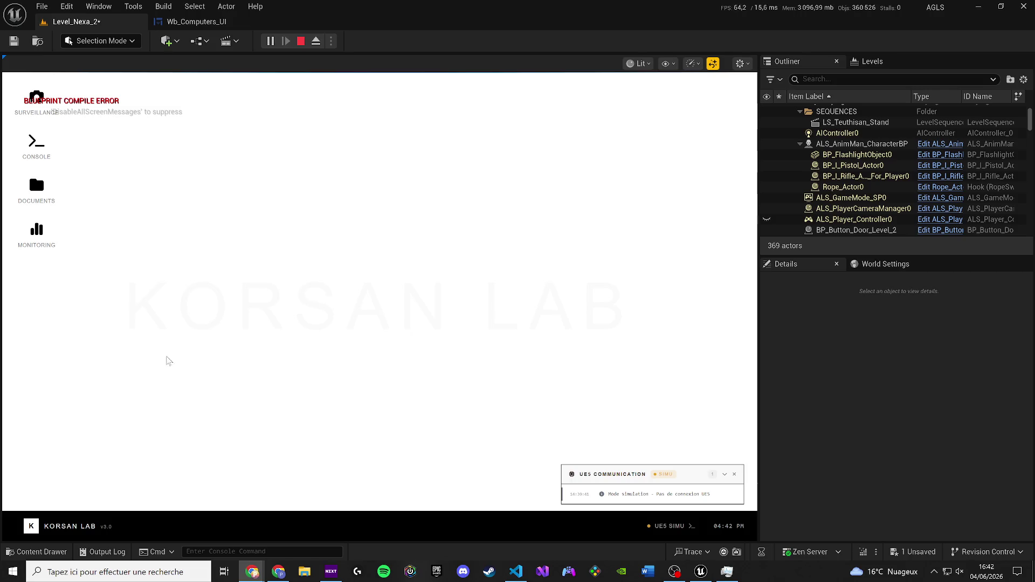
Bring up the Wb_Computers_UI EventGraph while the game session keeps running.
left_click(200, 21)
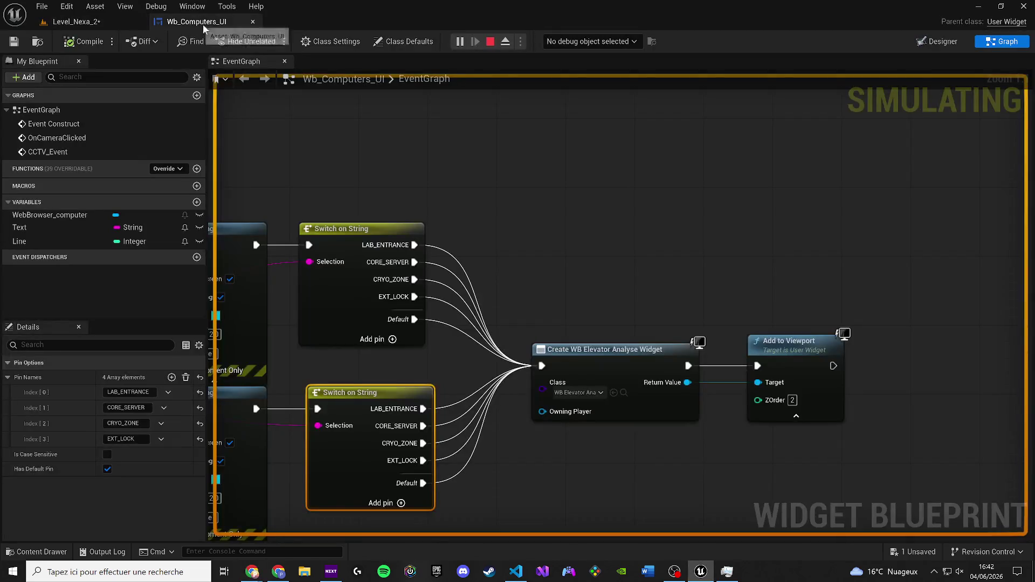
Stop the play session and select the existing Bind Event to On Console Message node.
left_click(490, 41)
mouse_move(508, 197)
left_mouse_down()
mouse_move(571, 302)
mouse_move(567, 319)
mouse_move(537, 333)
left_mouse_up()
scroll(571, 302, "down", 2)
left_click(451, 173)
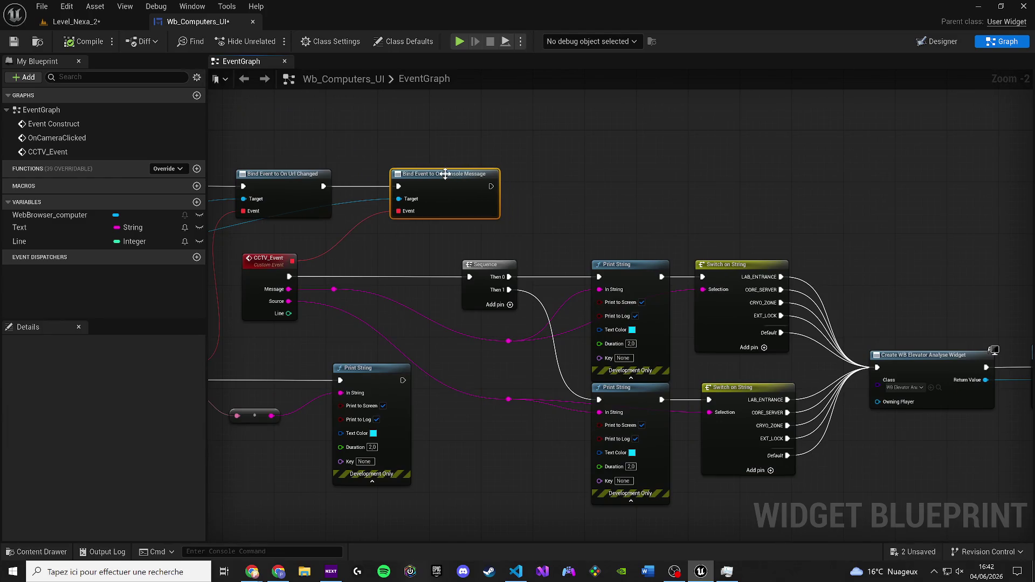
scroll(325, 237, "up", 1)
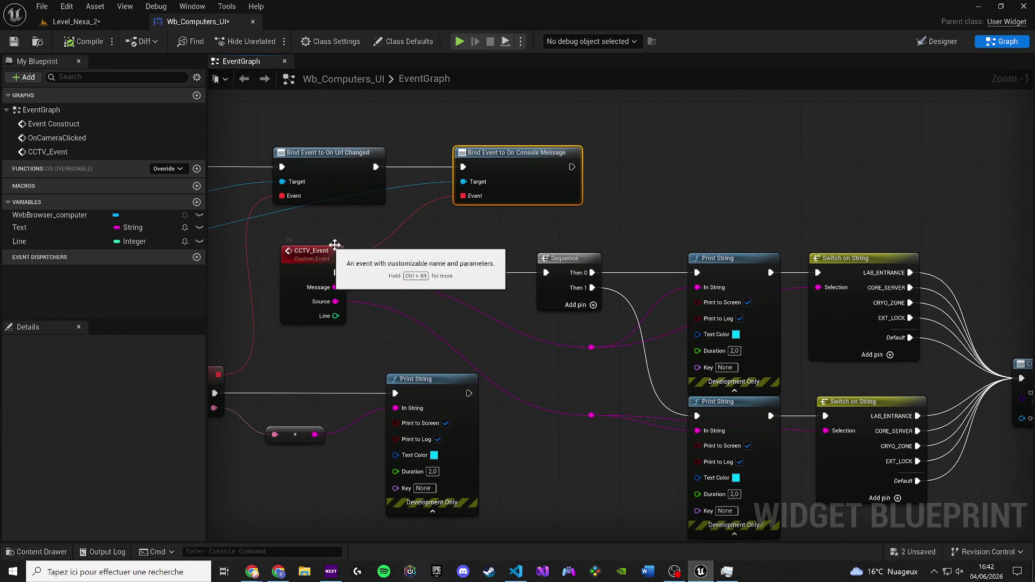
Add a Bind Event to On Url Changed node from a non-context-sensitive search beside the other binds.
right_click(694, 189)
type("bin")
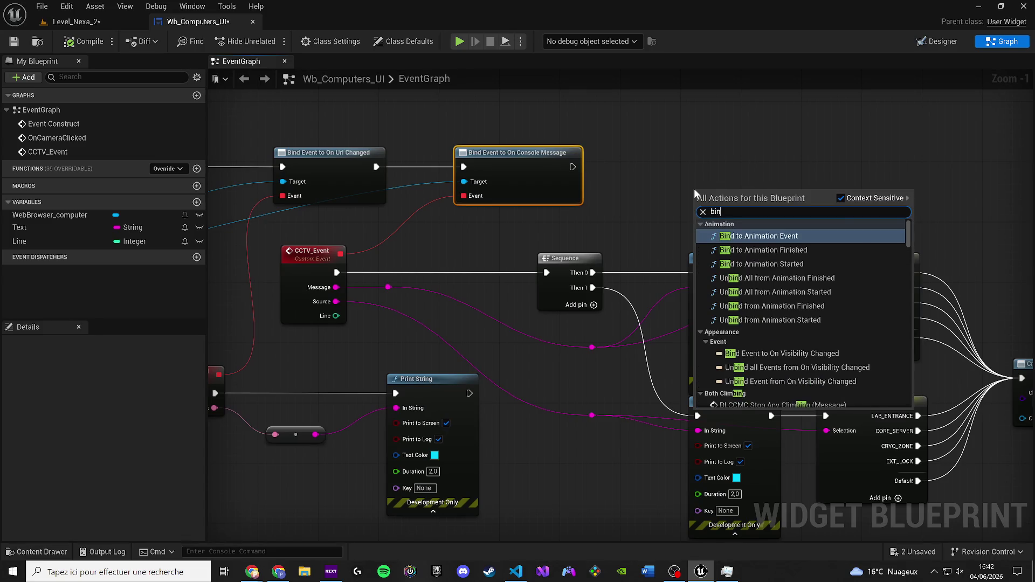
type("d event on url")
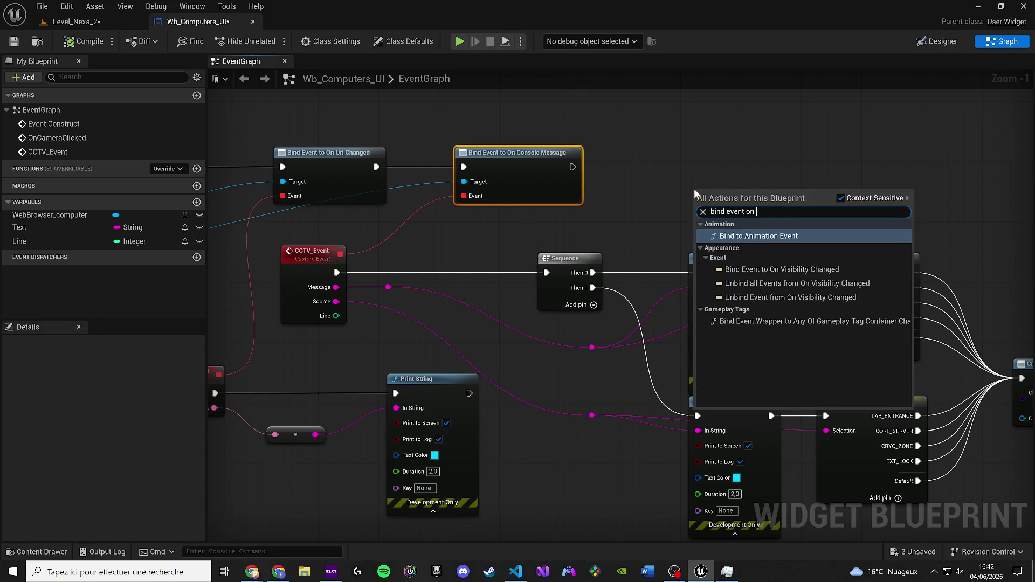
left_click(840, 198)
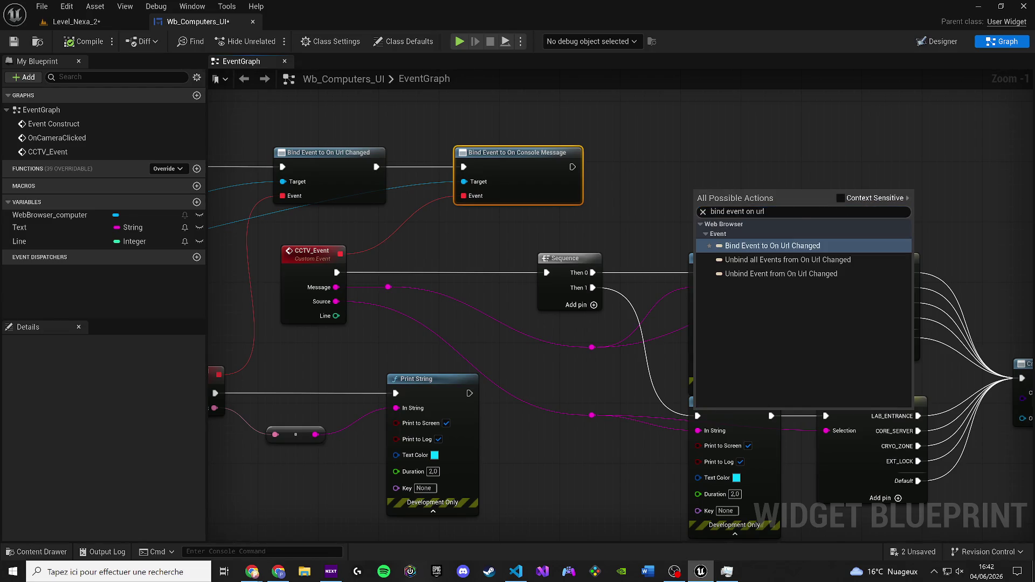
left_click(781, 246)
left_click_drag(732, 200, 684, 161)
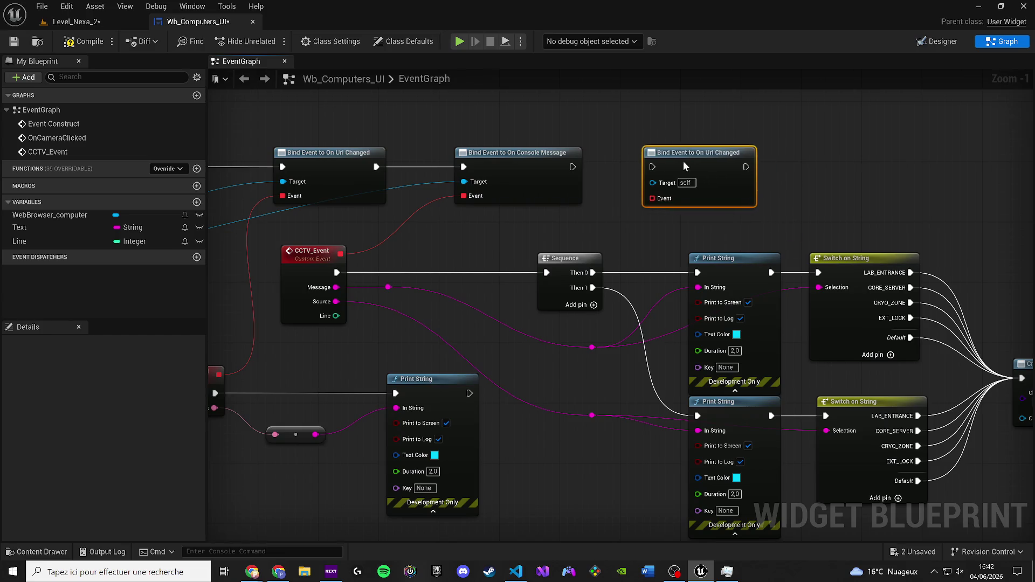
scroll(504, 211, "up", 1)
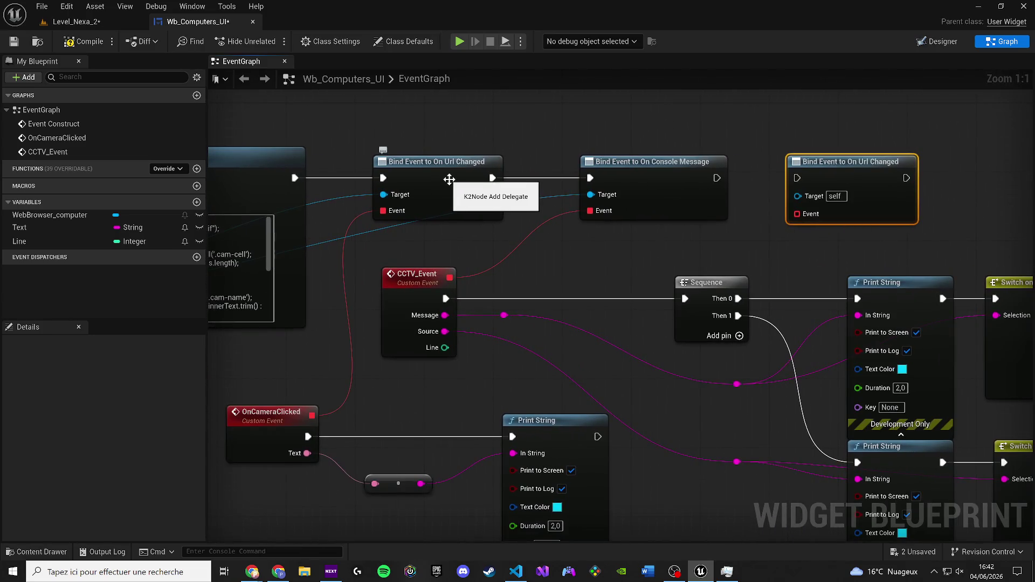
scroll(449, 180, "down", 2)
mouse_move(519, 504)
left_mouse_down()
mouse_move(252, 337)
mouse_move(243, 389)
left_mouse_up()
Paste copies of Create Widget and Add to Viewport under OnCameraClicked's Print String and compile.
left_click(638, 323)
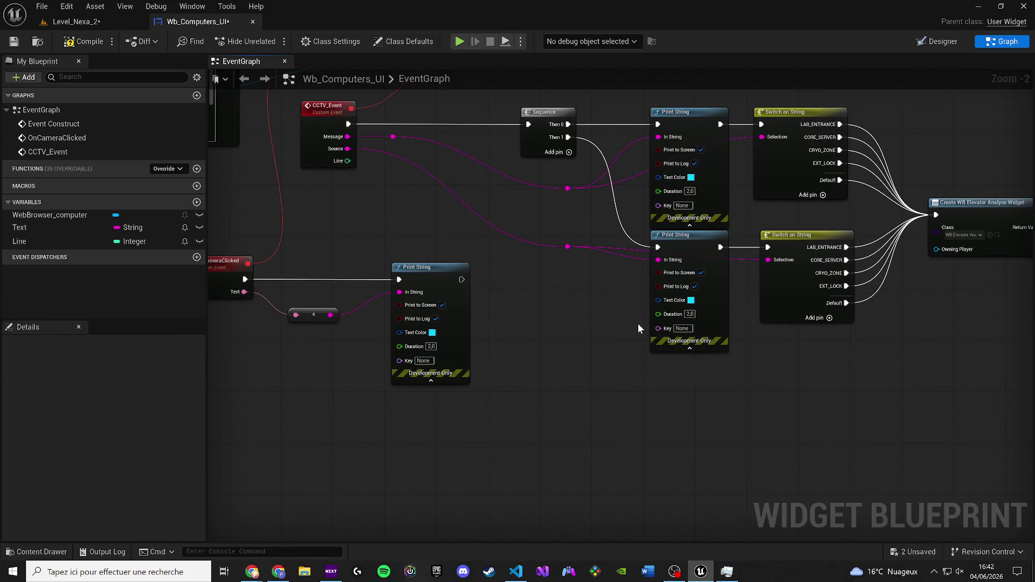
left_click_drag(994, 295, 954, 199)
left_click_drag(849, 382, 620, 251)
key("ctrl+c")
key("ctrl+v")
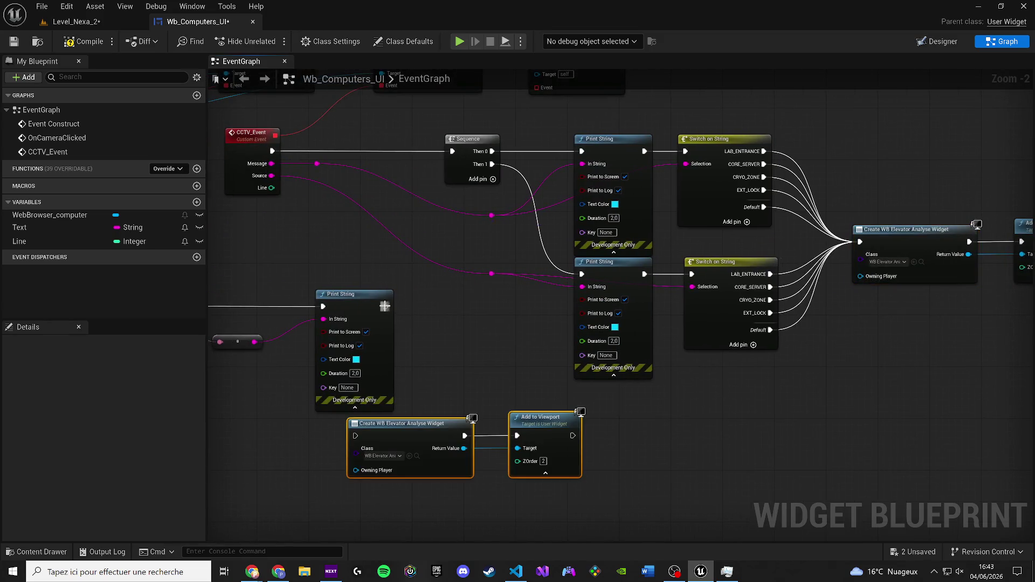
left_click_drag(366, 437, 334, 437)
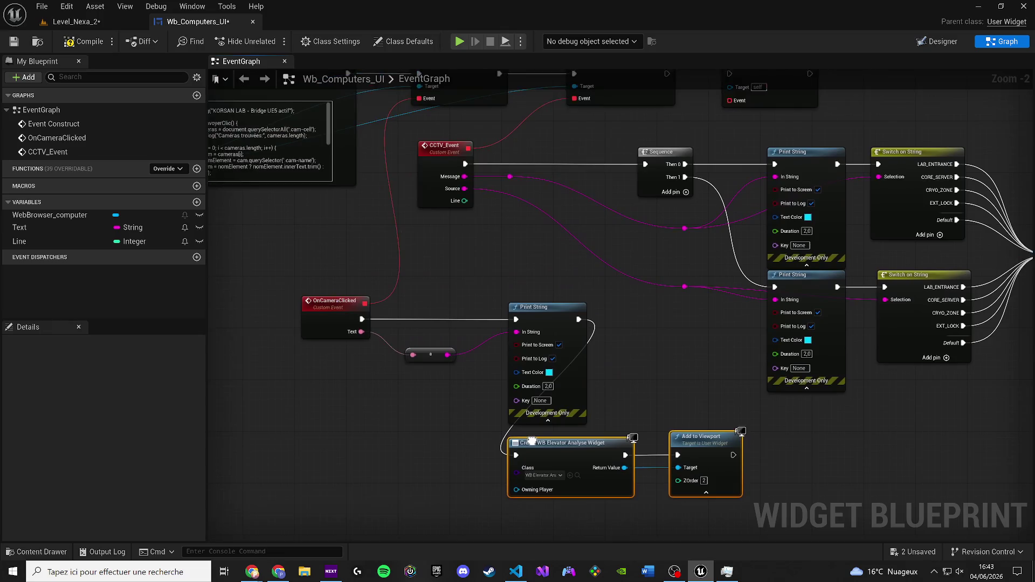
scroll(531, 441, "down", 1)
left_click(63, 44)
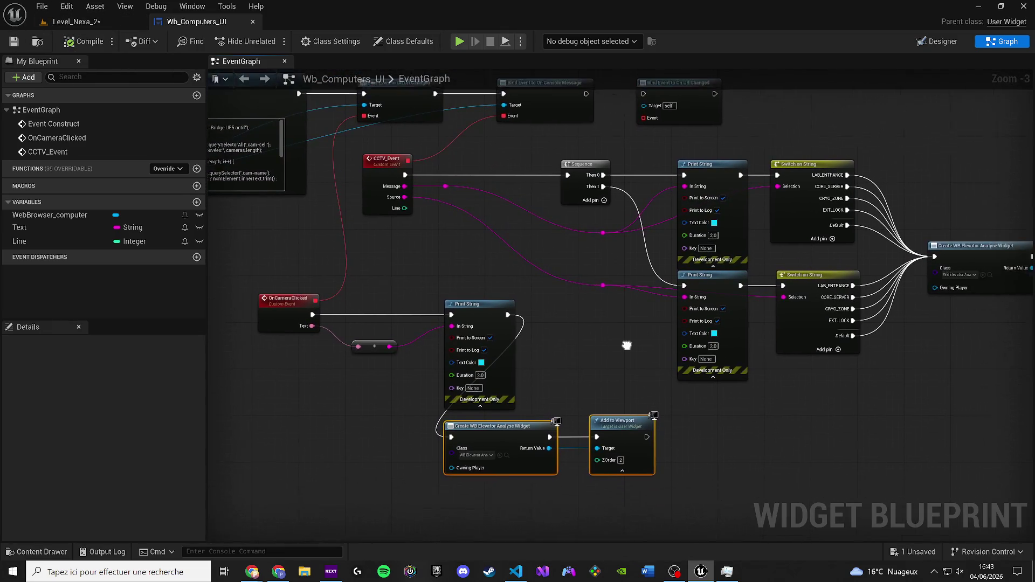
Delete the pasted widget nodes, wire Print String's exec out into Sequence, and save.
left_click_drag(627, 345, 578, 319)
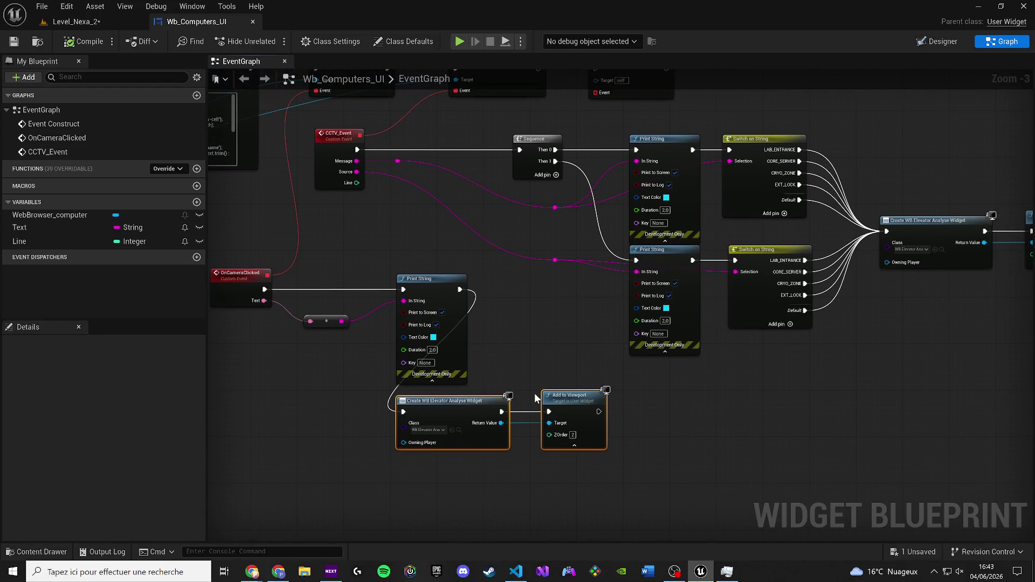
left_click_drag(534, 351, 556, 391)
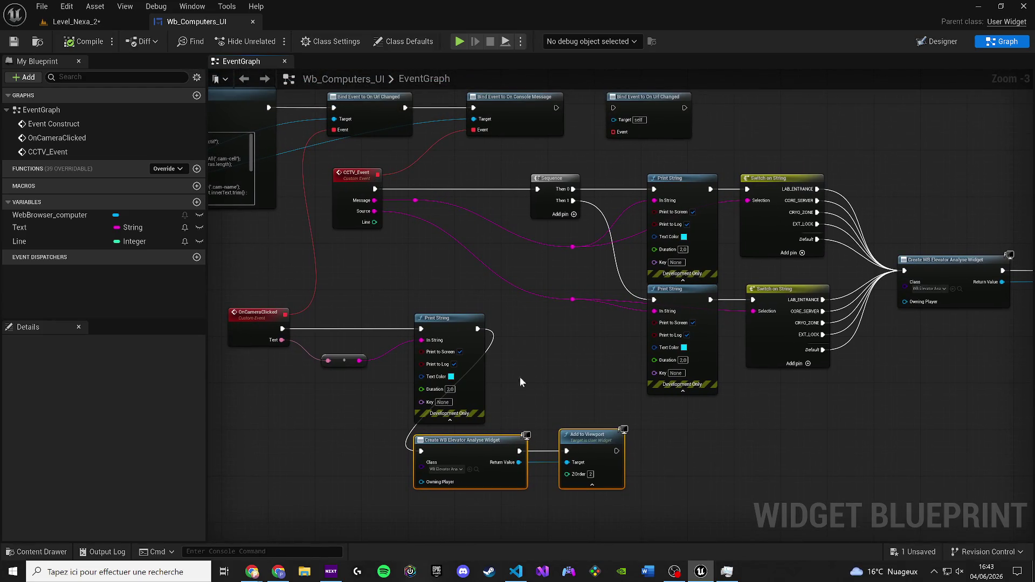
left_click_drag(688, 517, 419, 453)
key("Delete")
mouse_move(478, 329)
left_mouse_down()
mouse_move(550, 194)
mouse_move(539, 189)
left_mouse_up()
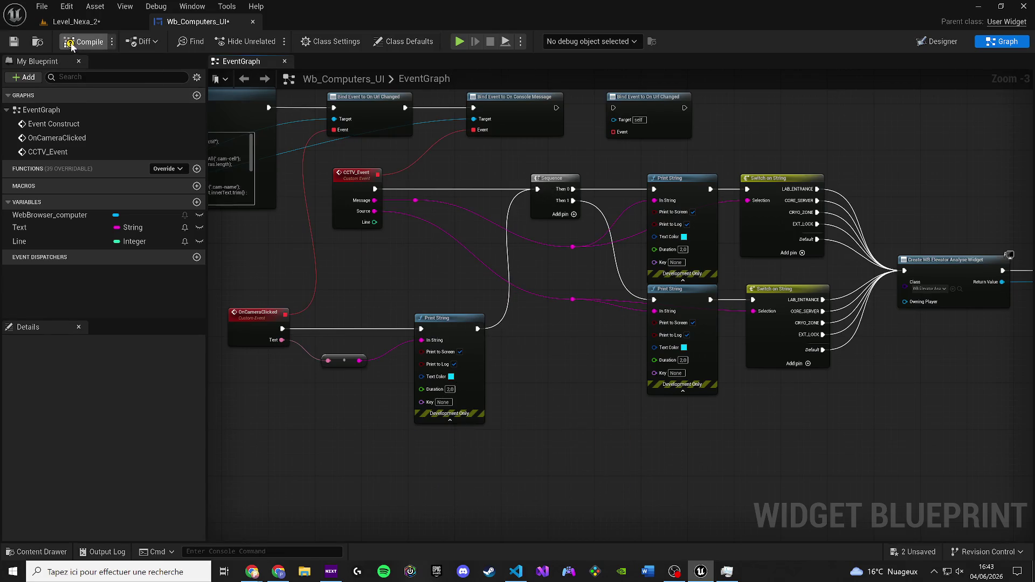
left_click(6, 42)
Play-test Level_Nexa_2, open CCTV and click CAM-01 Entrance several times to log the click.
left_click(76, 22)
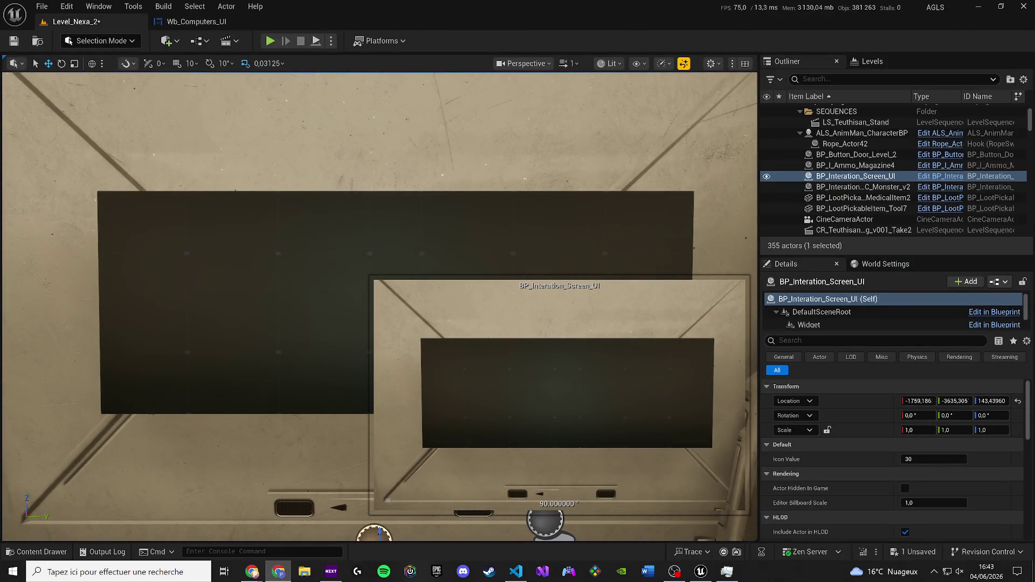
left_click(270, 41)
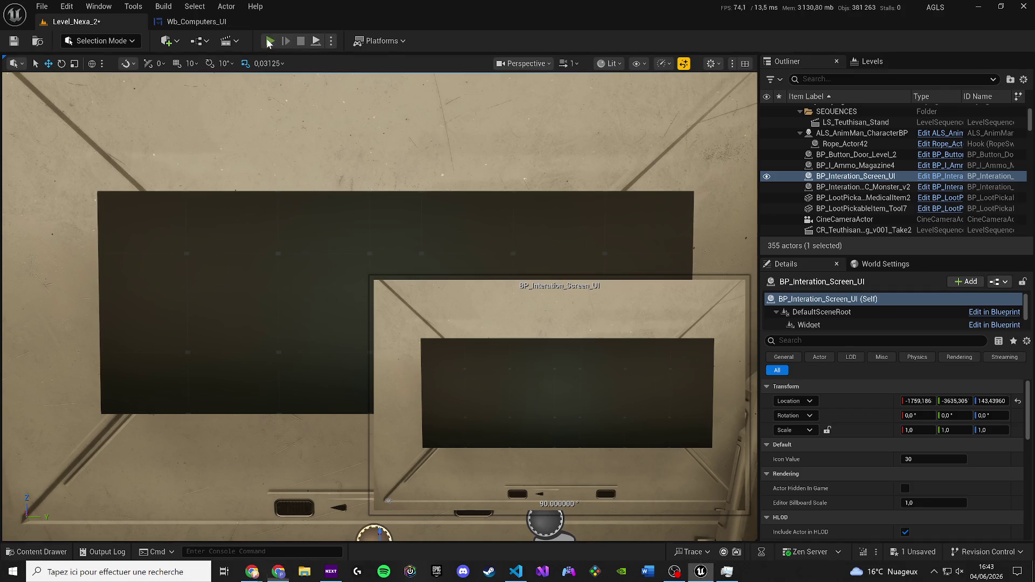
left_click(590, 306)
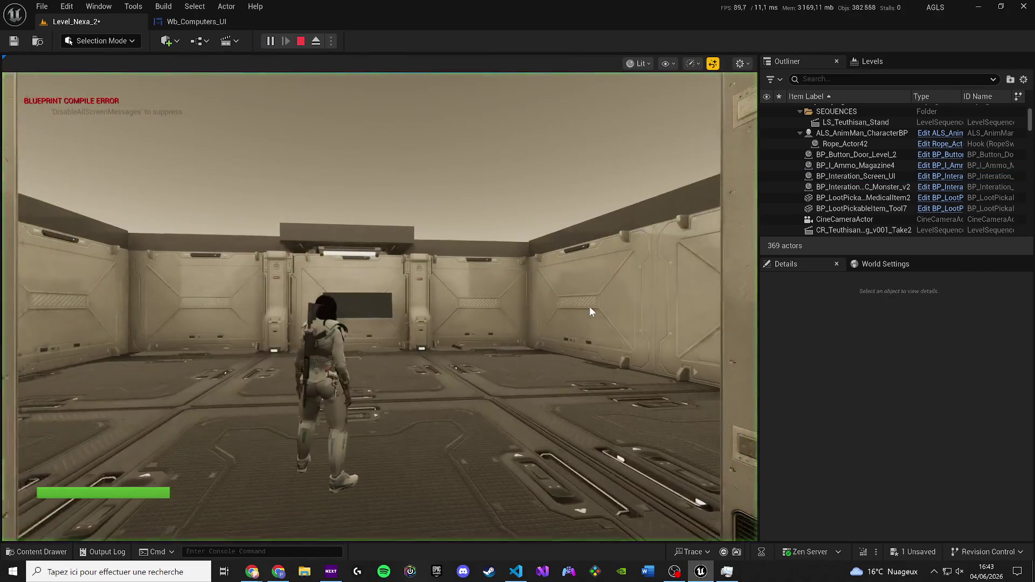
key("w")
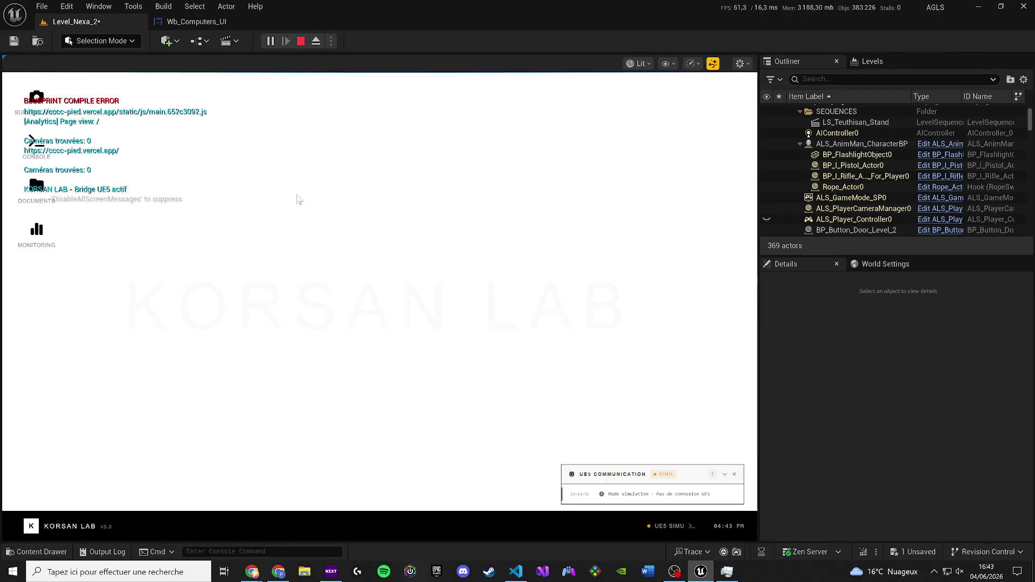
left_click(36, 98)
double_click(160, 250)
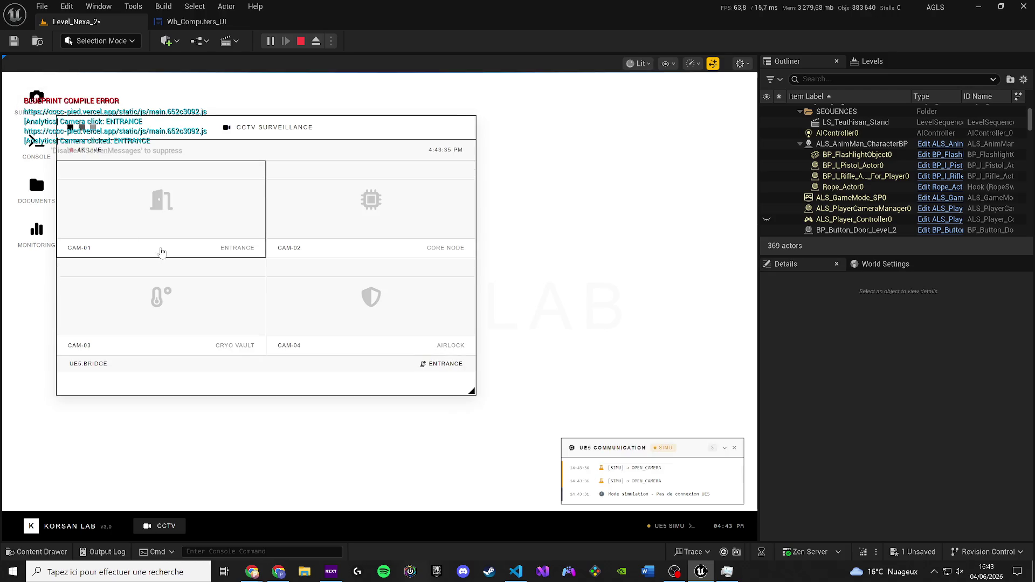
left_click(182, 243)
left_click(182, 243)
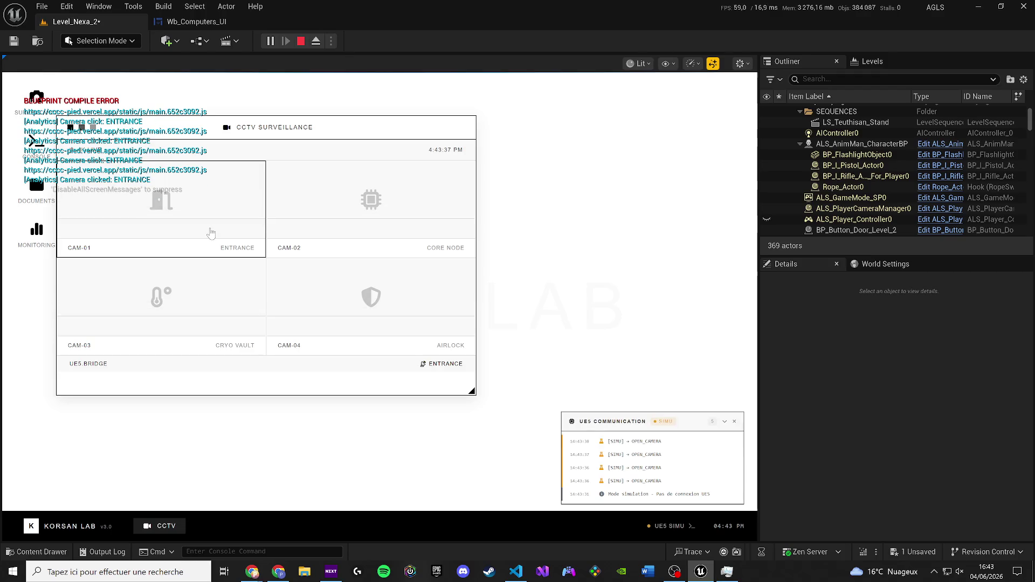
left_click(200, 23)
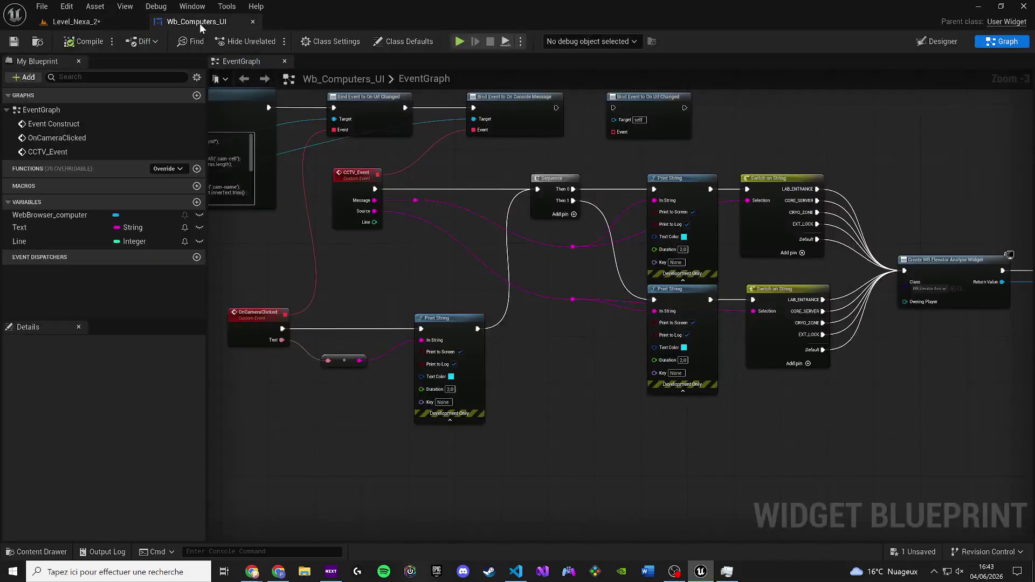
Break the Print String-to-Sequence link, save, and review Execute Javascript's Script Text.
left_click(477, 328, "alt")
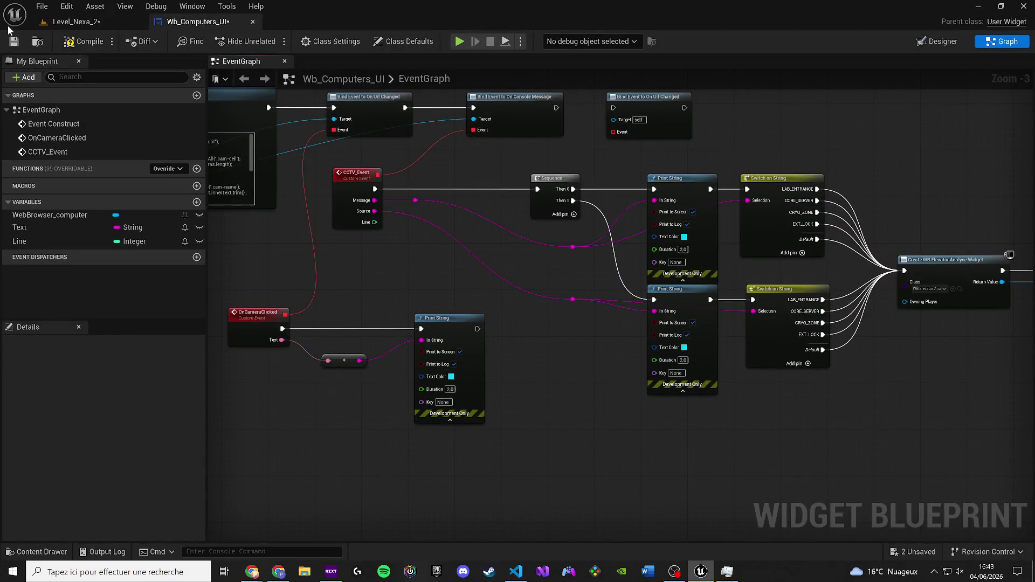
left_click(15, 44)
mouse_move(435, 239)
left_mouse_down()
mouse_move(367, 253)
mouse_move(446, 272)
mouse_move(686, 282)
mouse_move(529, 296)
left_mouse_up()
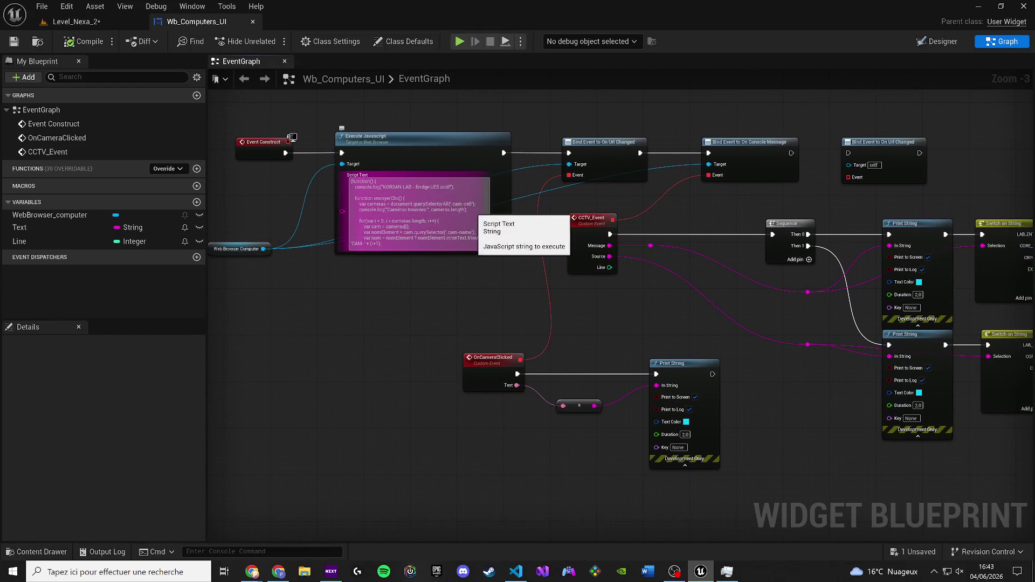
scroll(492, 276, "up", 3)
left_click(501, 227)
scroll(513, 150, "up", 3)
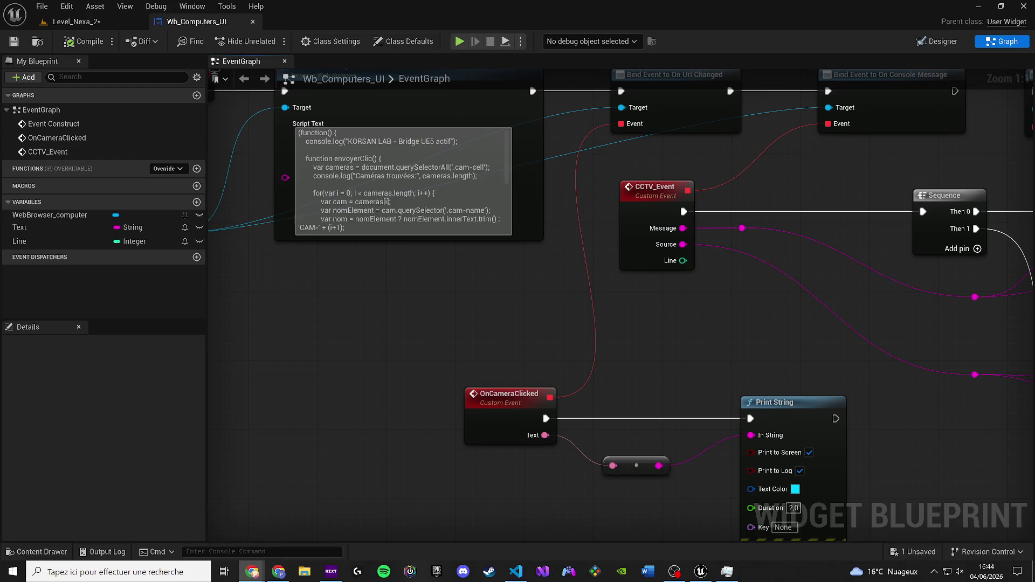
scroll(925, 297, "down", 1)
mouse_move(925, 297)
left_mouse_down()
mouse_move(474, 331)
mouse_move(420, 325)
left_mouse_up()
left_click(252, 571)
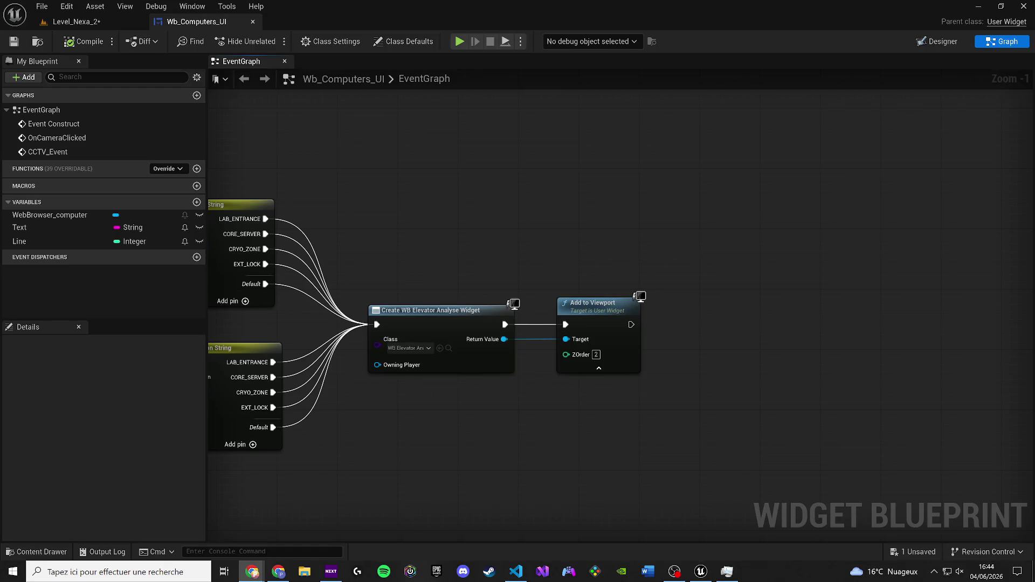
Break both Switch on String Default output links and turn off Has Default Pin on each.
left_click_drag(555, 273, 698, 263)
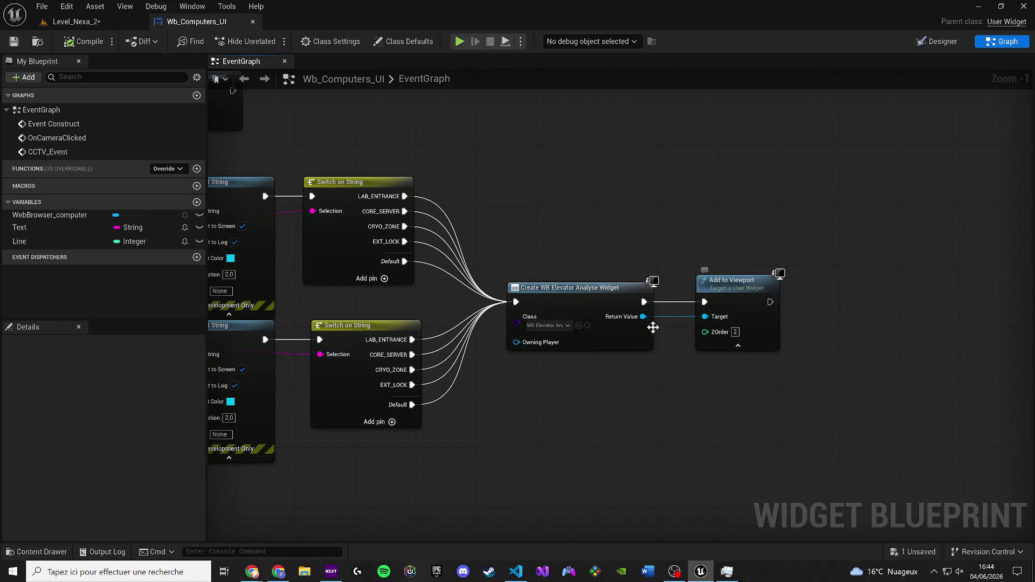
mouse_move(604, 376)
left_mouse_down()
mouse_move(794, 345)
mouse_move(772, 344)
left_mouse_up()
left_click(605, 383, "alt")
left_click(597, 239, "alt")
left_click(527, 235)
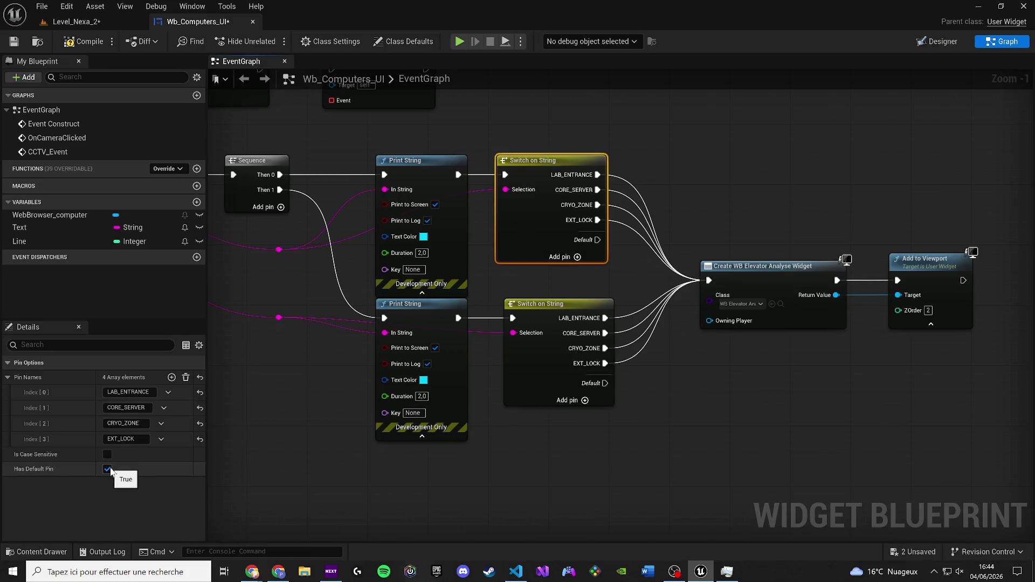
left_click(107, 468)
left_click(534, 367)
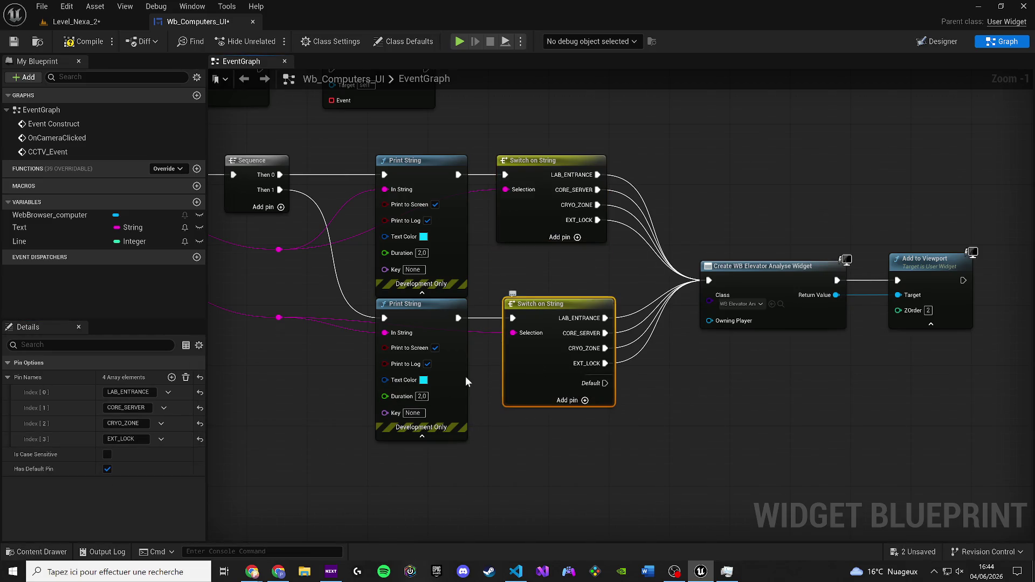
left_click(108, 468)
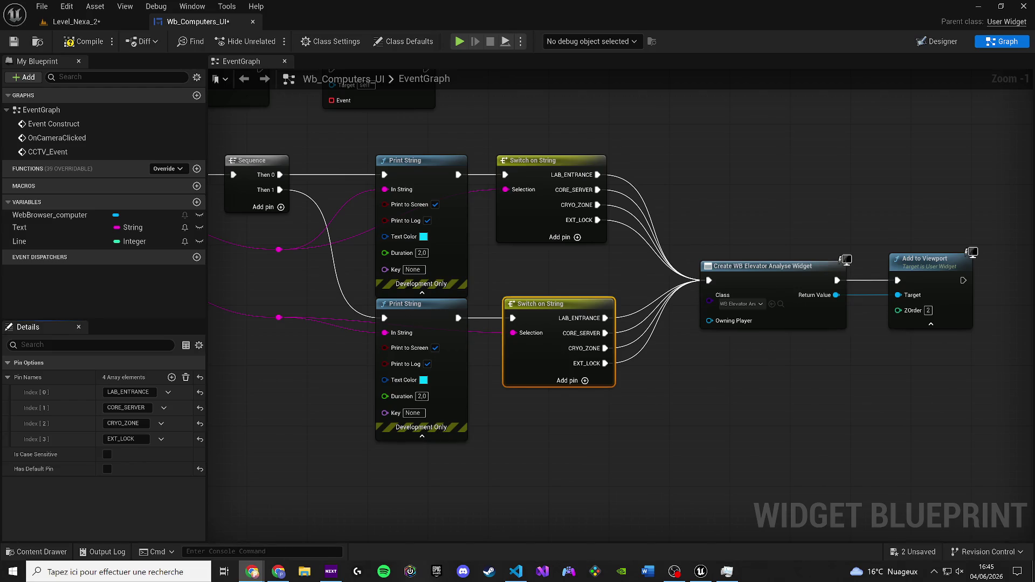
Re-enable Has Default Pin on both Switch on String nodes, leaving Default unconnected.
left_click_drag(539, 377, 382, 415)
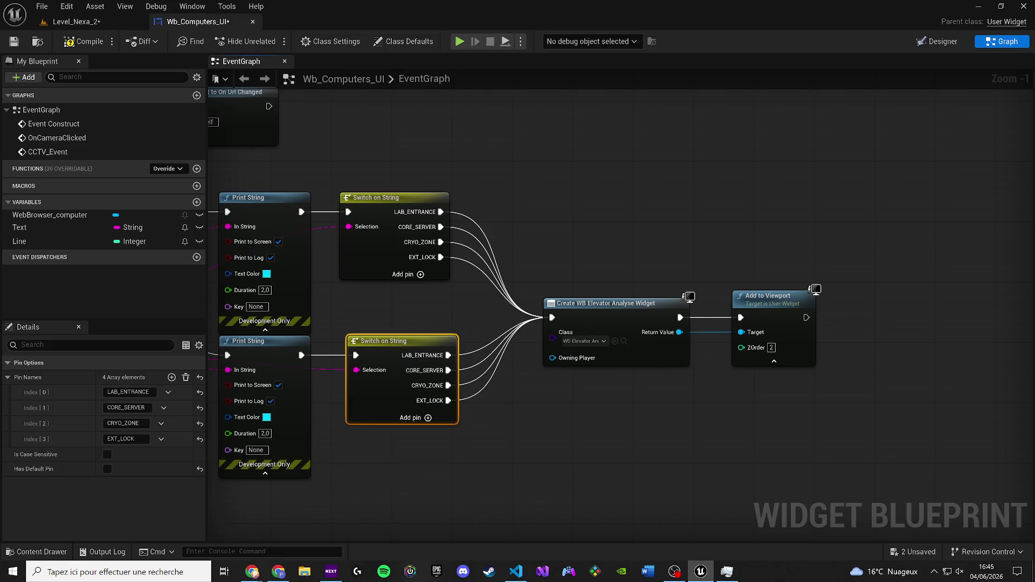
key("alt+Tab")
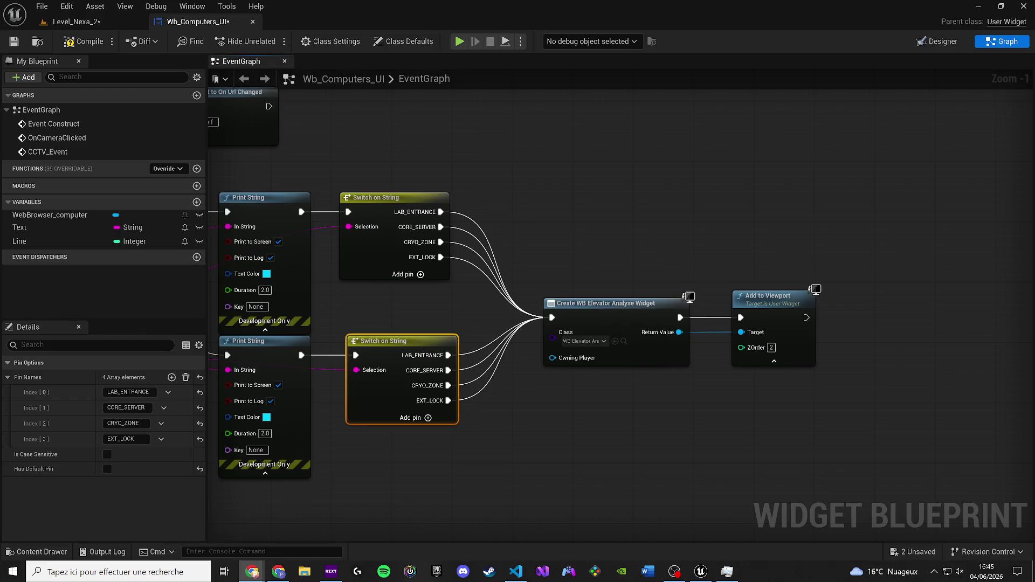
left_click_drag(321, 319, 187, 303)
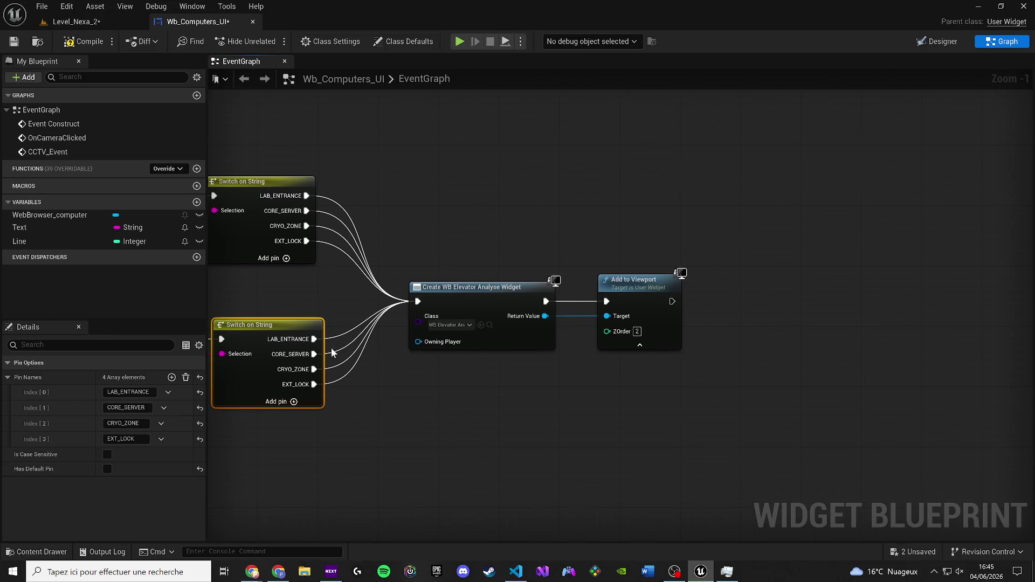
left_click(281, 241)
left_click(108, 469)
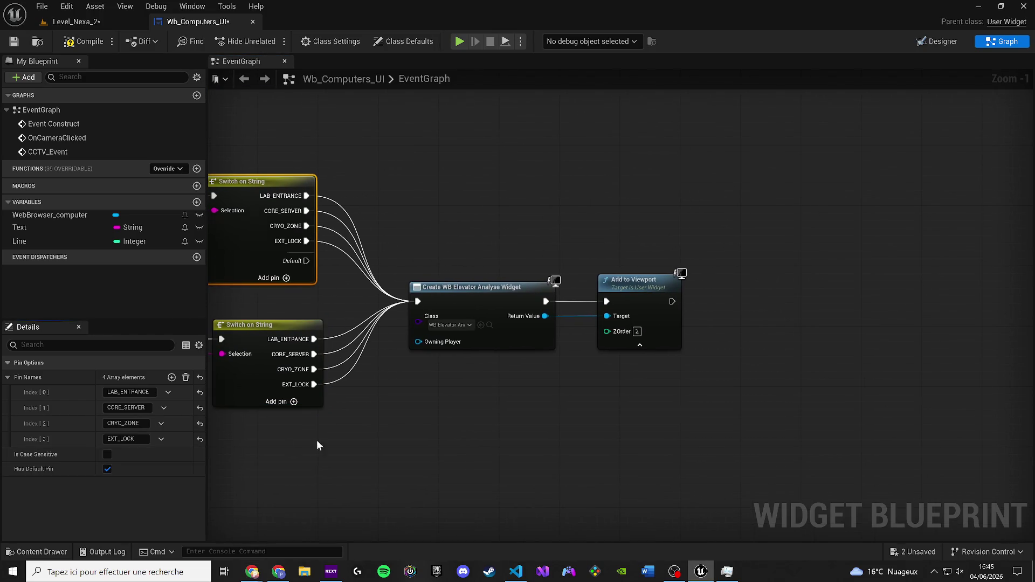
left_click_drag(316, 440, 389, 386)
left_click(343, 326)
left_click(107, 469)
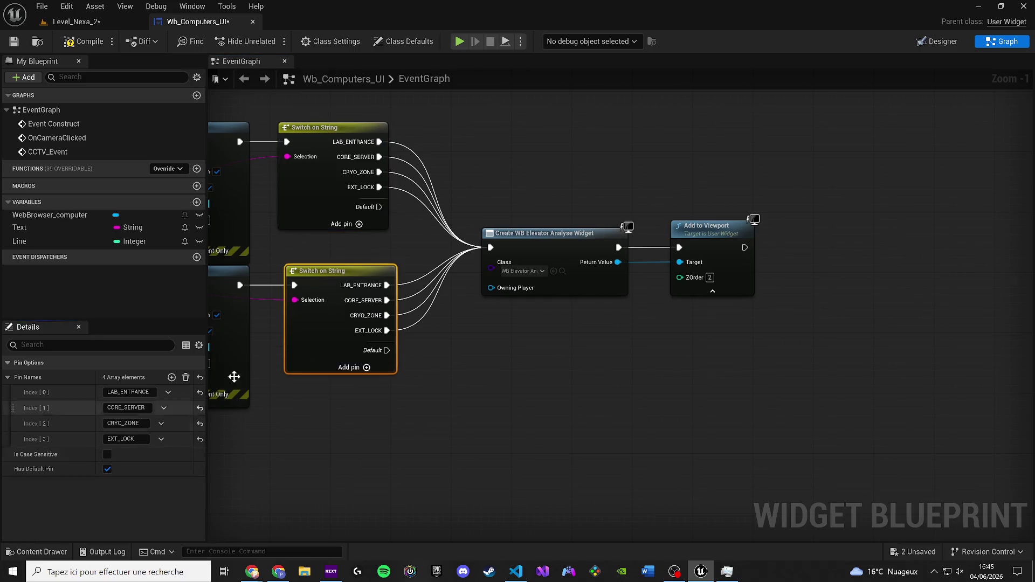
Add a Print String reading 'camera non reconnu' off the upper Switch on String's Default output.
left_click_drag(376, 209, 499, 457)
type("prin")
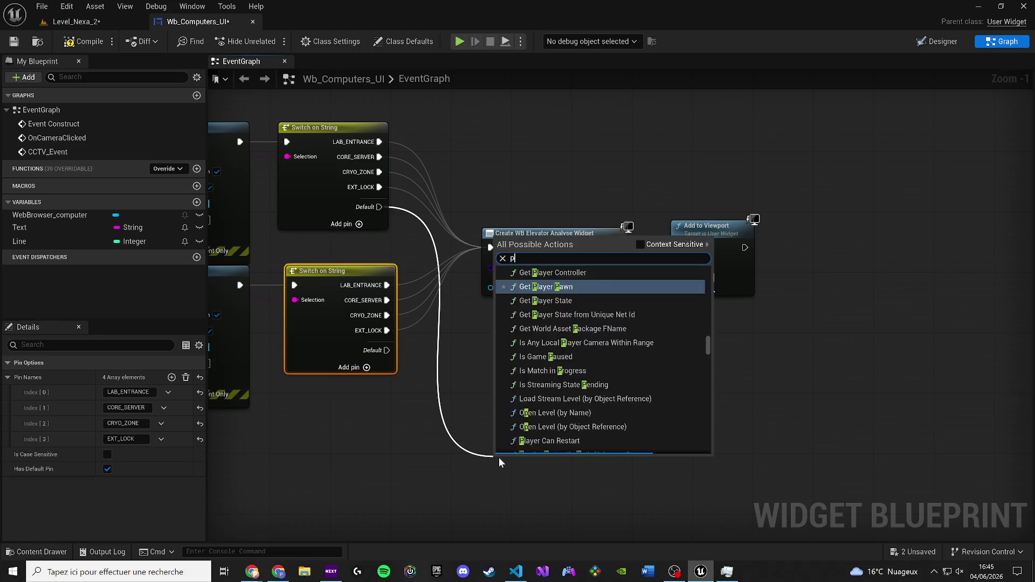
key("Return")
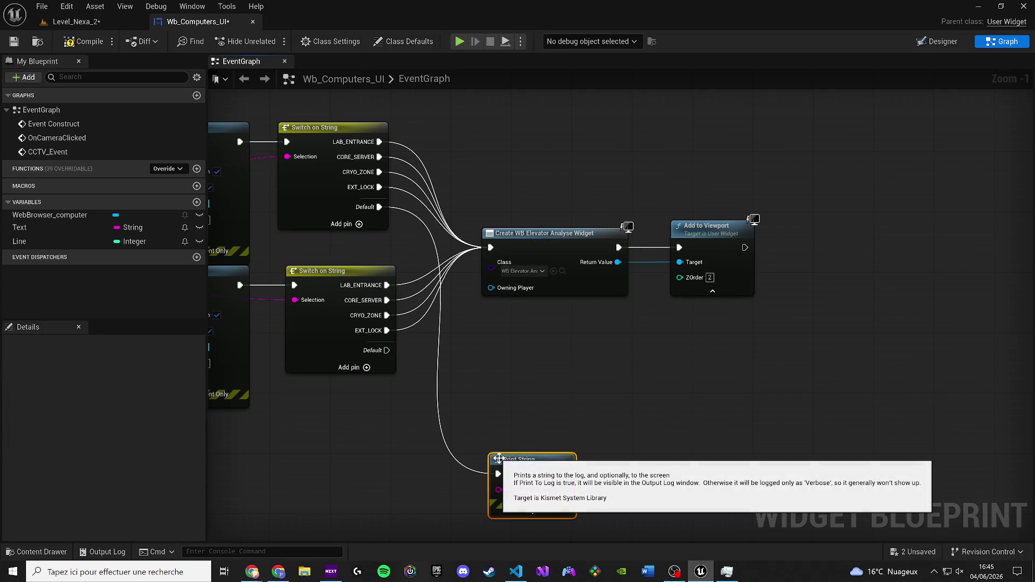
left_click_drag(473, 394, 447, 344)
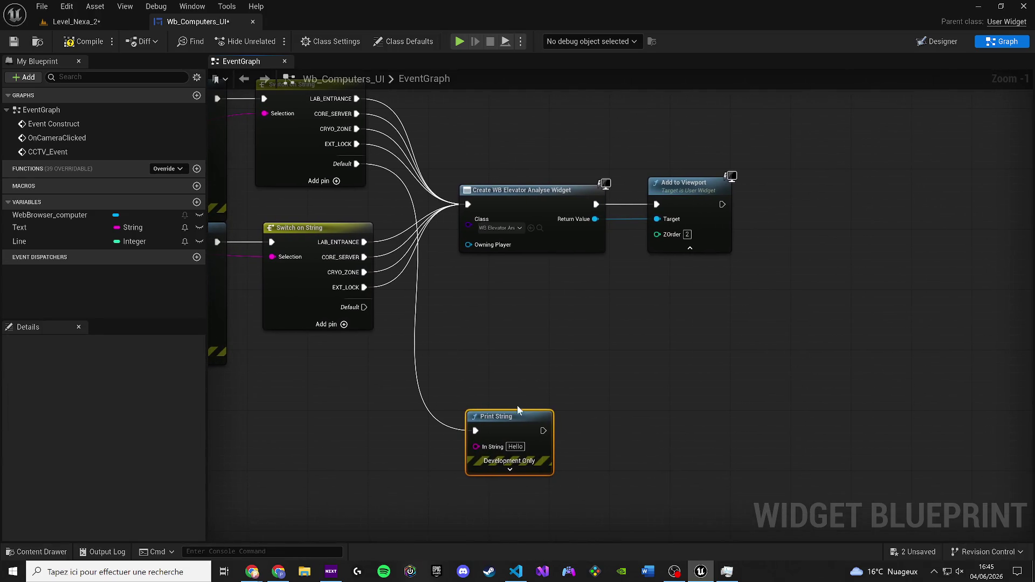
left_click_drag(518, 410, 510, 357)
left_click(502, 416)
type("camera non reconnu")
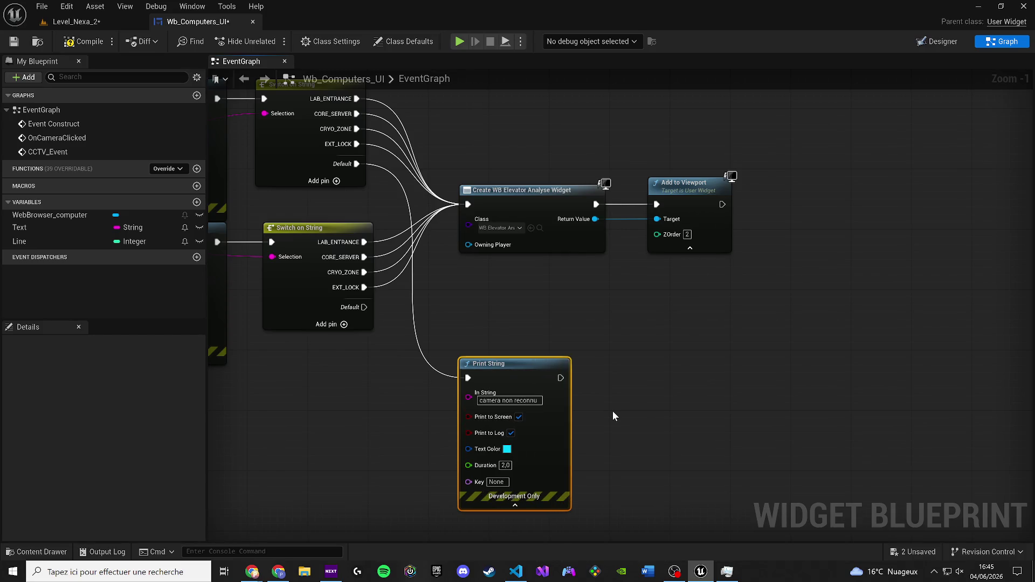
Wire the lower Switch on String's Default output into the same Print String node.
left_click(430, 389)
scroll(430, 389, "down", 1)
mouse_move(430, 389)
left_mouse_down()
mouse_move(448, 380)
mouse_move(545, 384)
mouse_move(518, 381)
left_mouse_up()
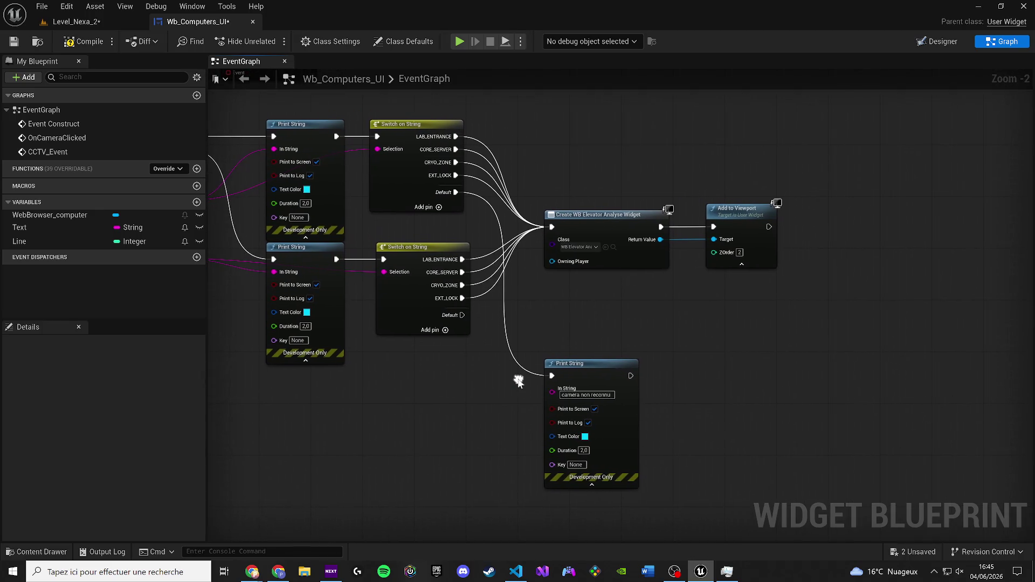
mouse_move(462, 314)
left_mouse_down()
mouse_move(557, 380)
mouse_move(609, 330)
left_mouse_up()
left_click(14, 42)
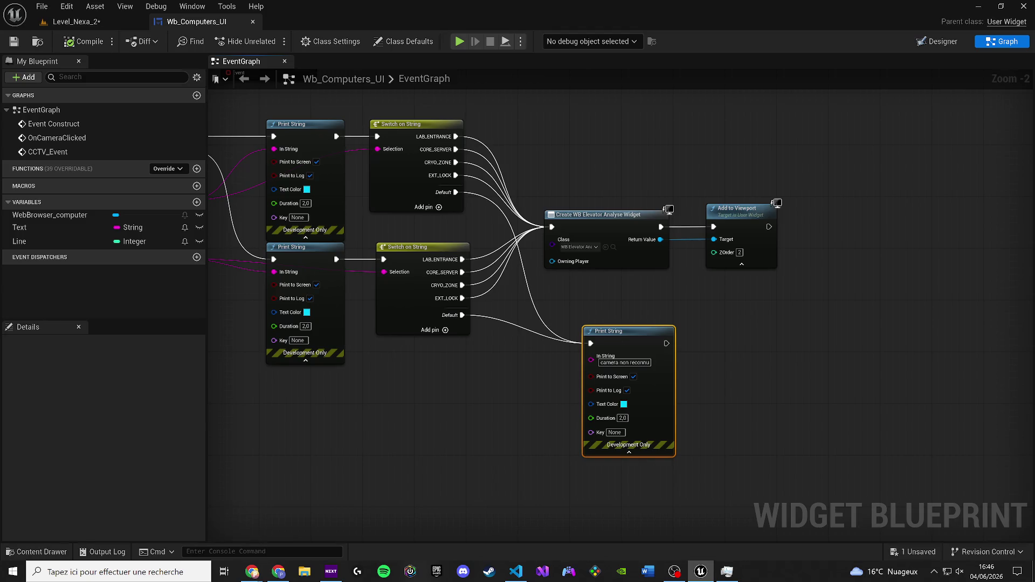
Paste the camera-mapping code over the Execute Javascript Script Text and compile the widget.
key("1")
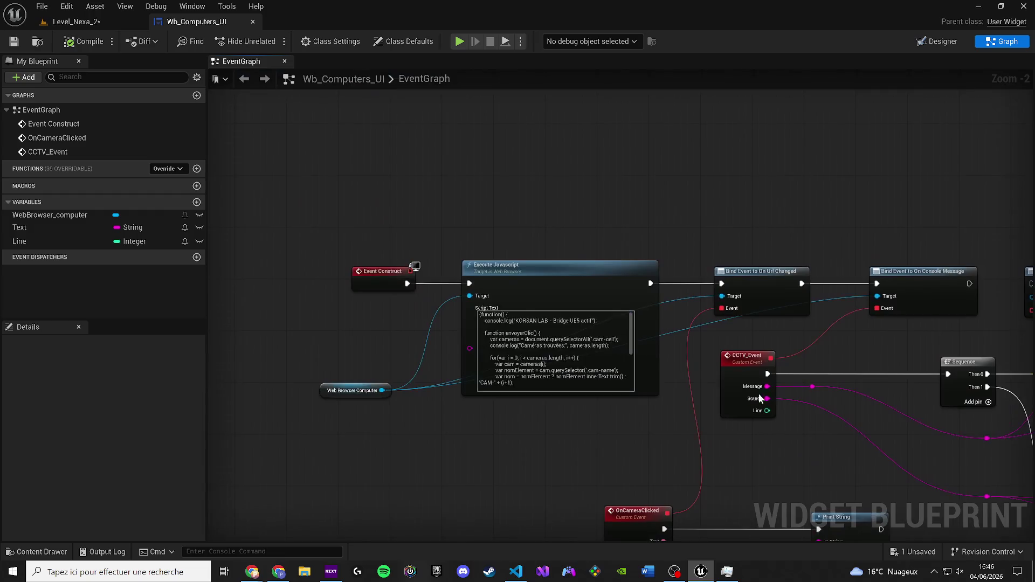
key("ctrl+a")
key("ctrl+v")
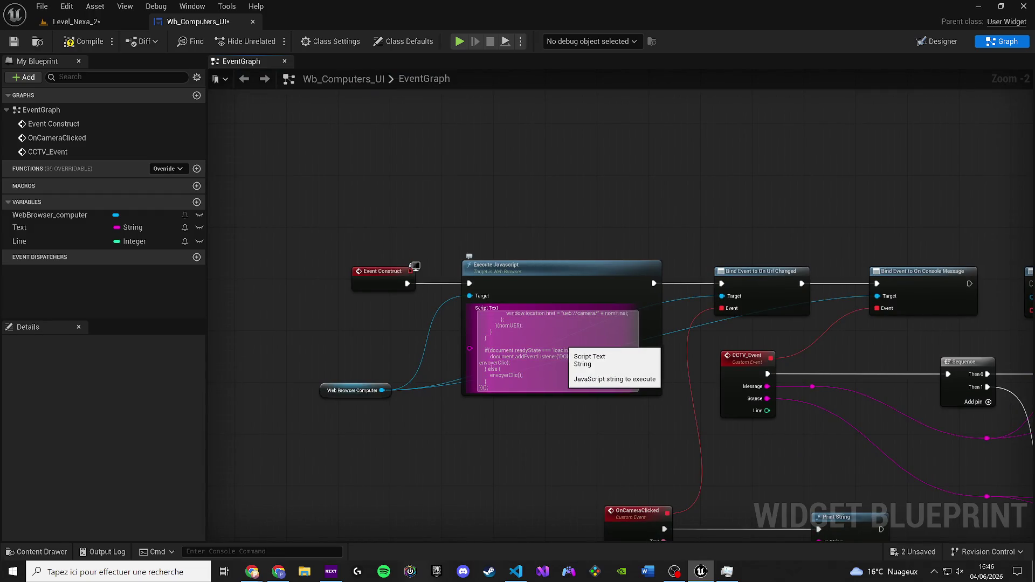
left_click(306, 177)
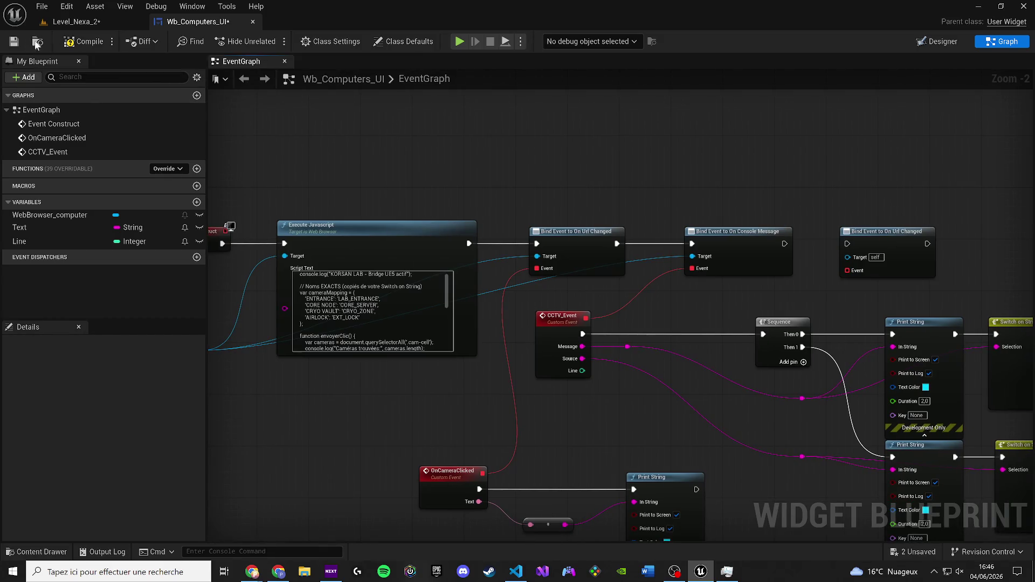
left_click(99, 41)
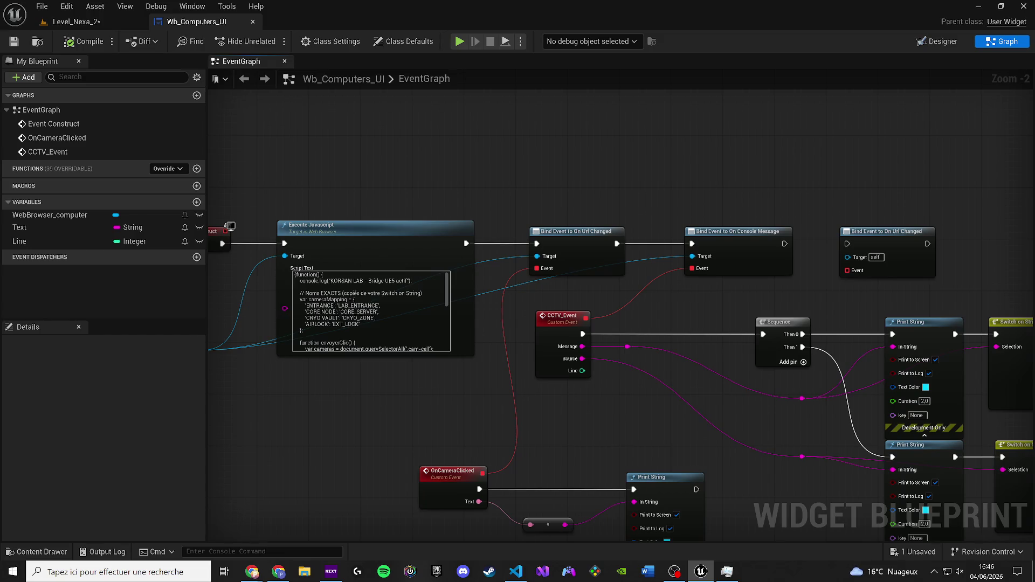
Start Play on Level_Nexa_2 and dismiss the compile errors warning.
left_click(73, 22)
left_click(270, 41)
left_click(602, 306)
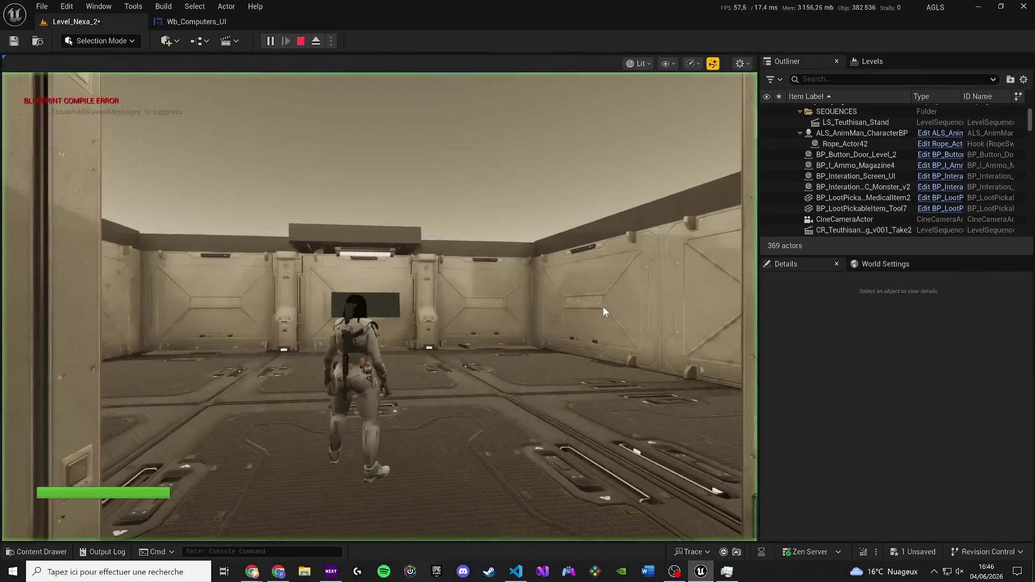
Walk the character to the wall computer and open the Surveillance window.
left_click(603, 306)
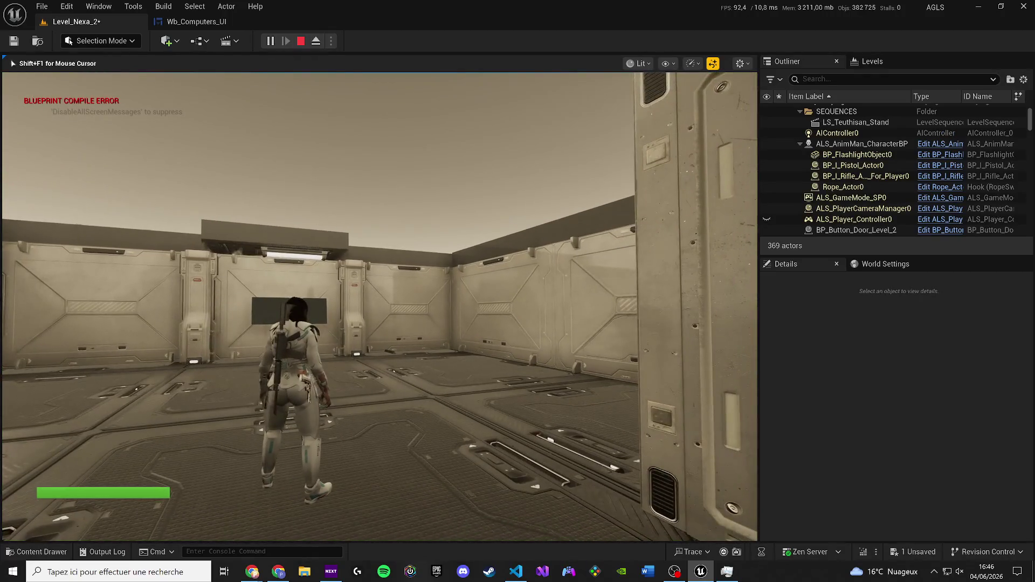
key("w")
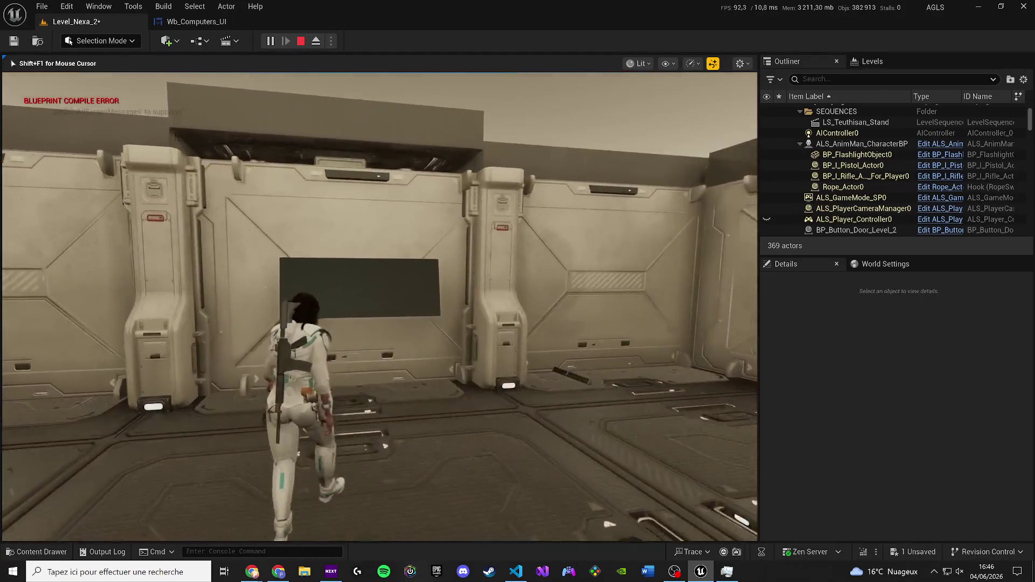
key("e")
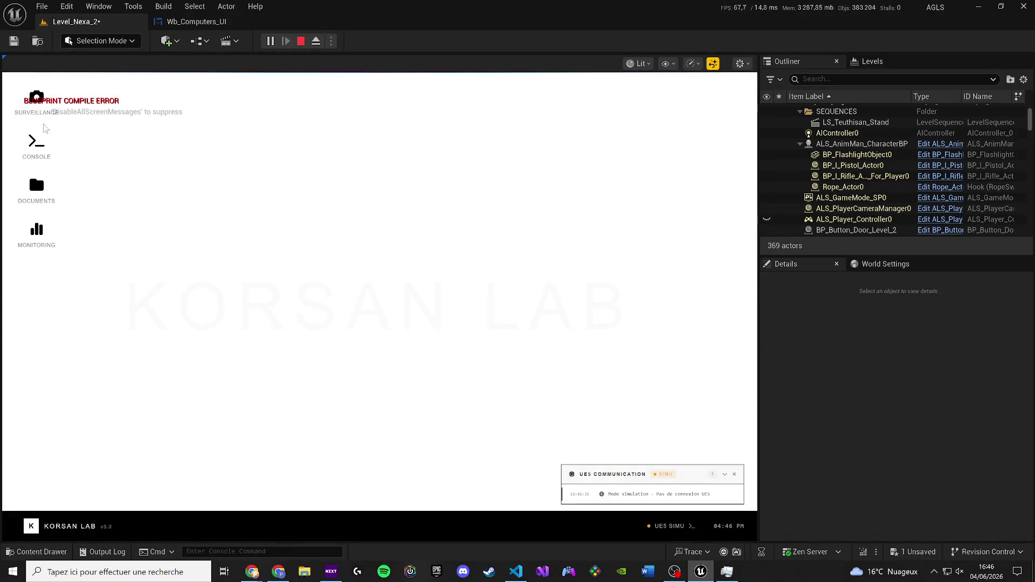
left_click(28, 104)
Click the ENTRANCE camera tile several times to log OPEN_CAMERA messages, then pause the session.
double_click(201, 206)
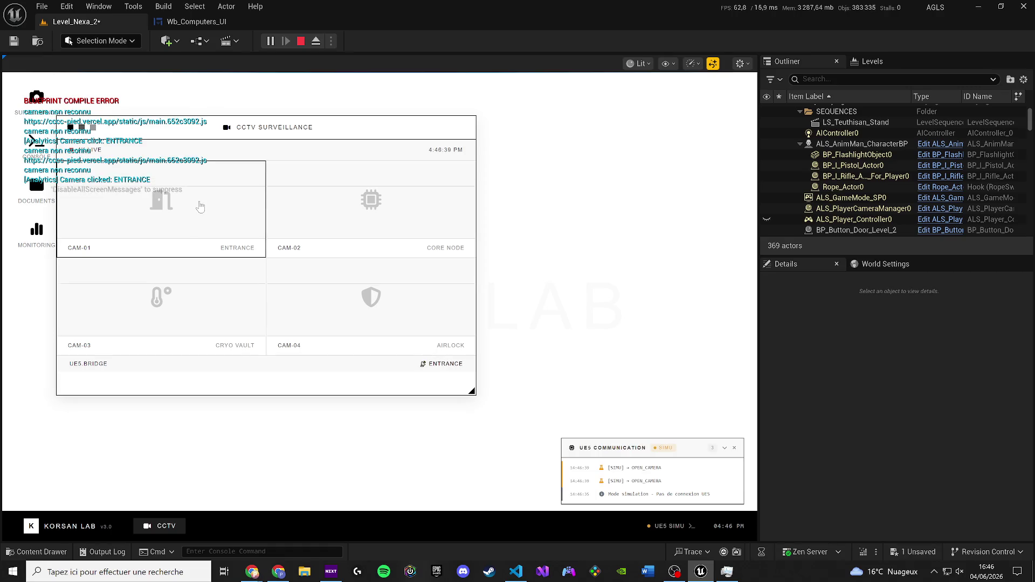
left_click(200, 207)
left_click(200, 207)
left_click(271, 41)
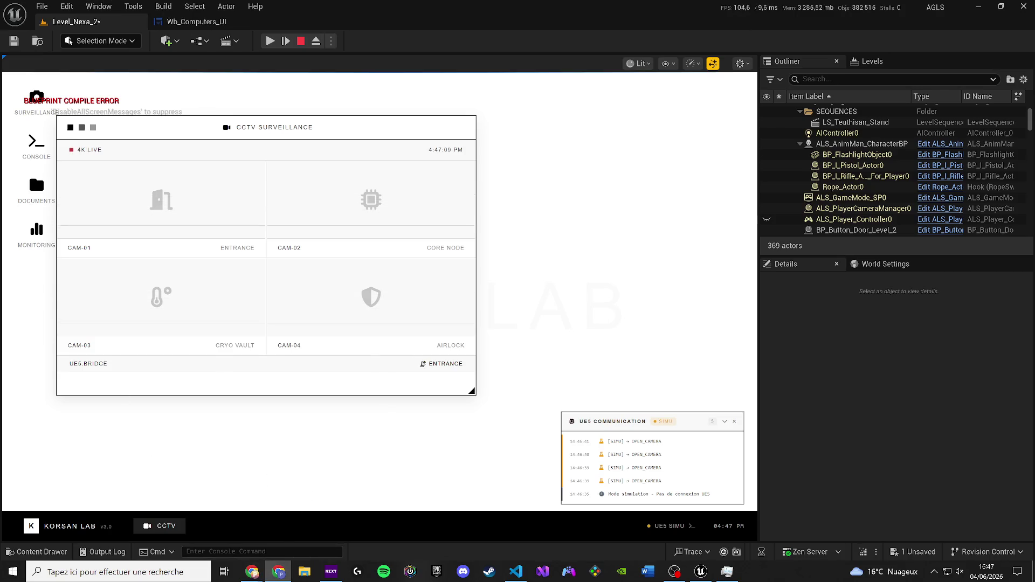
key("alt+Tab")
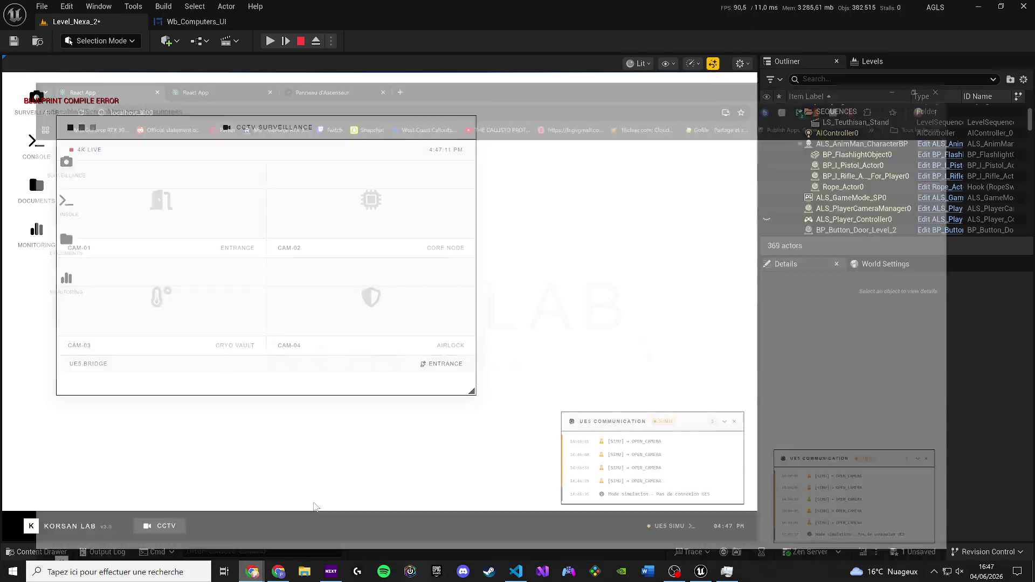
Load the static/js/652c3092.js address in the third Chrome tab, which returns 404 NOT_FOUND.
left_click(211, 18)
left_click(183, 38)
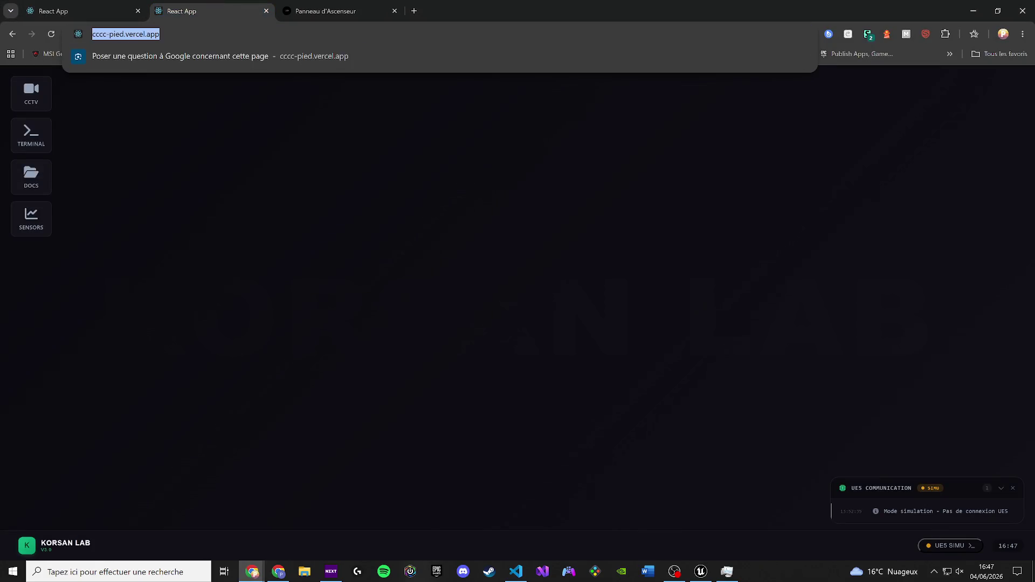
key("alt+Tab")
key("alt+Tab")
key("alt+Tab")
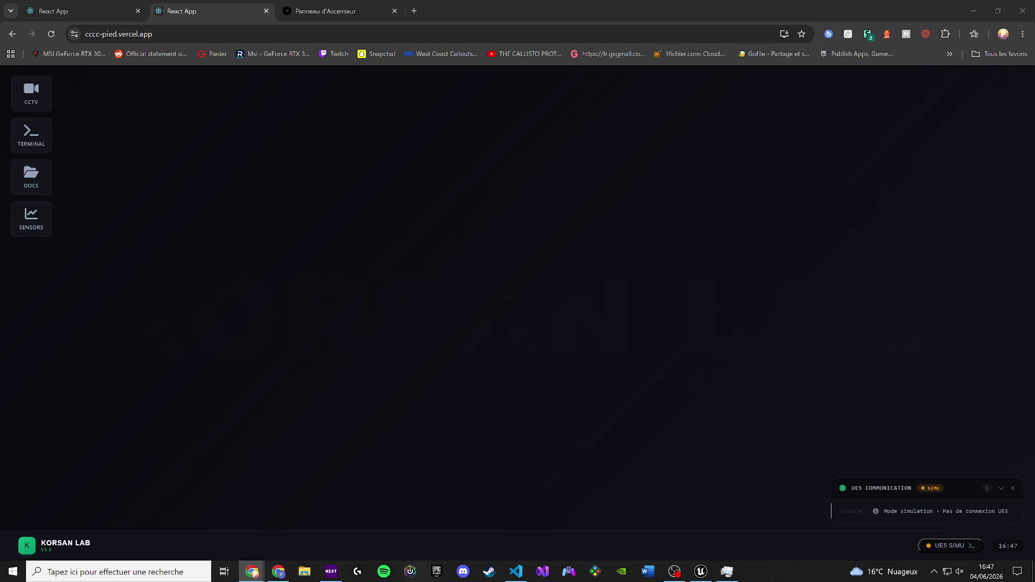
key("ctrl+Tab")
key("ctrl+l")
key("Return")
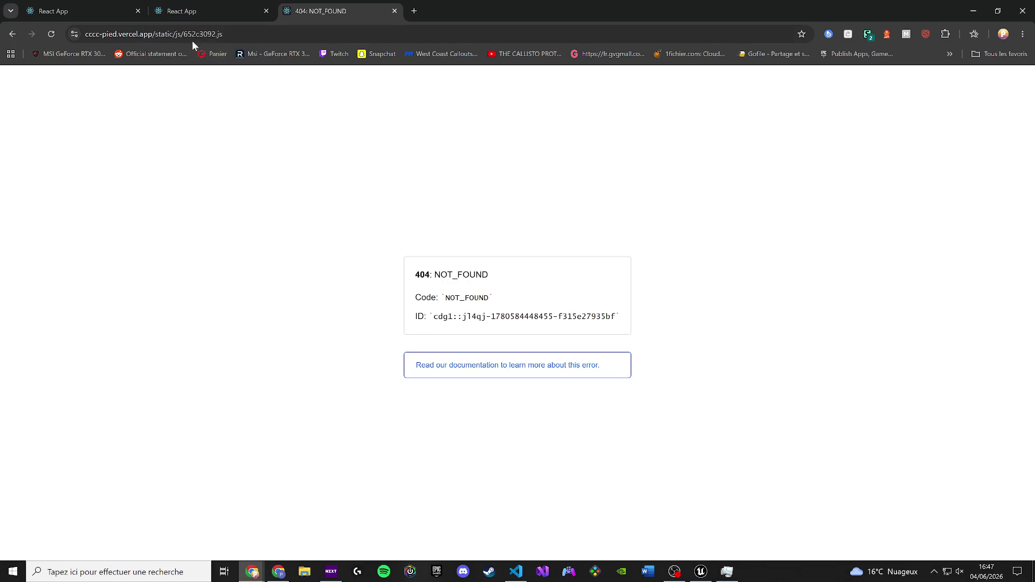
Insert 'main/' after static/js/ in the address and load it.
left_click(191, 37)
left_click(203, 34)
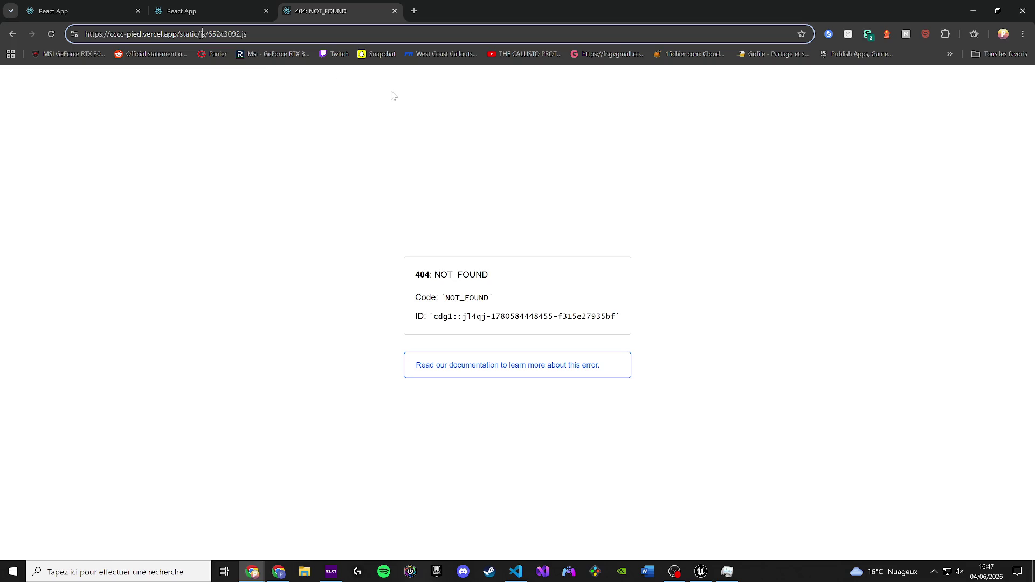
key("Right")
key("Right")
type("main/")
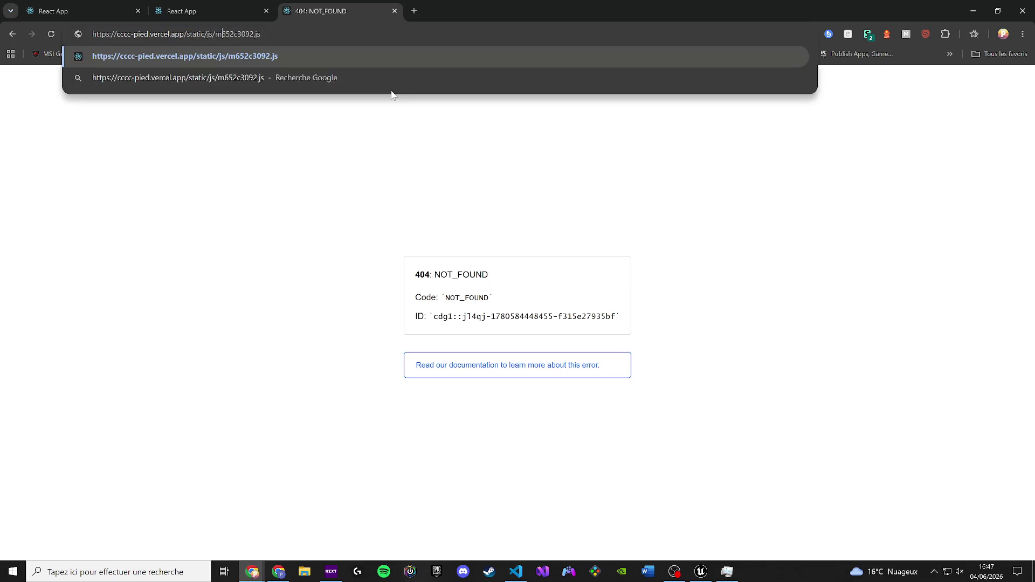
key("Return")
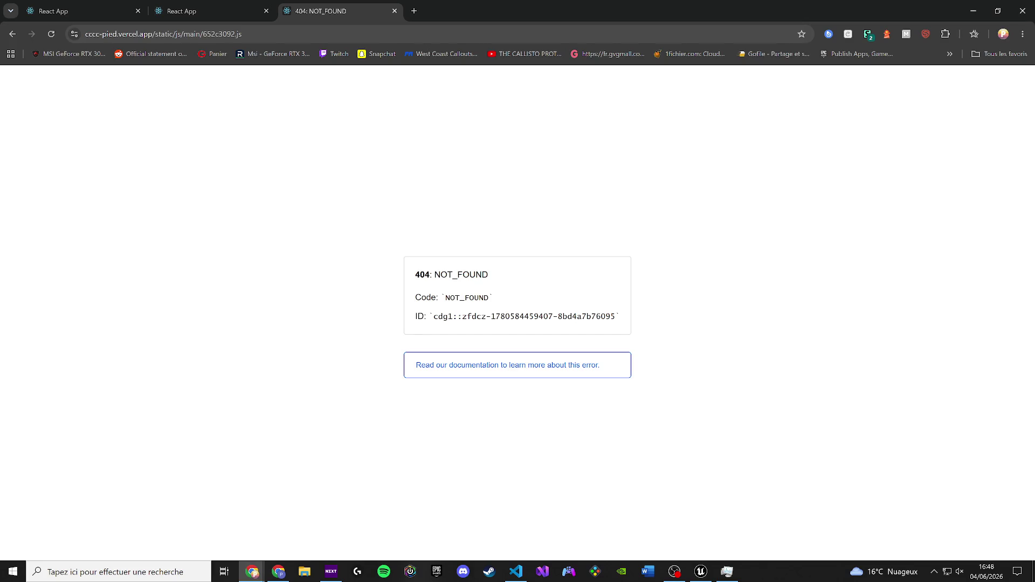
Correct the path to static/js/main.652c3092.js and load the minified bundle.
left_click(206, 33)
left_click_drag(206, 33, 220, 33)
left_click(203, 33)
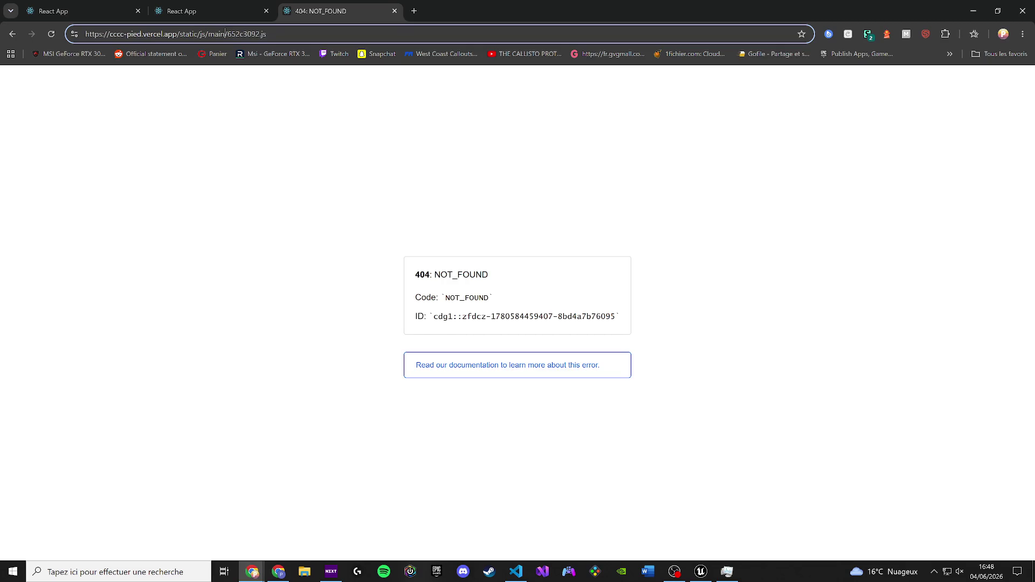
type(".")
key("Return")
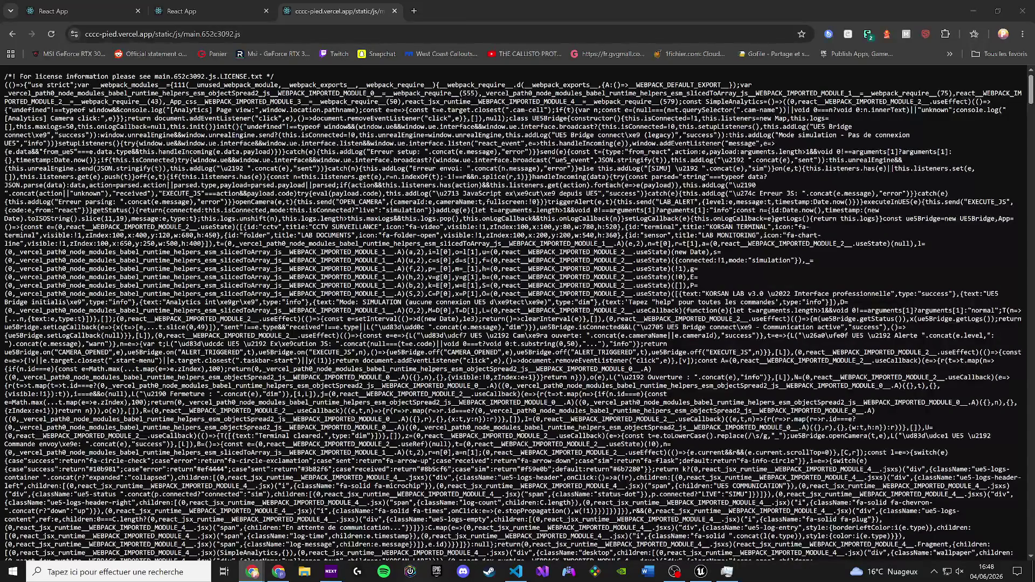
In Wb_Computers_UI, replace the Execute Javascript script with the pasted camera-mapping JavaScript.
left_click(973, 10)
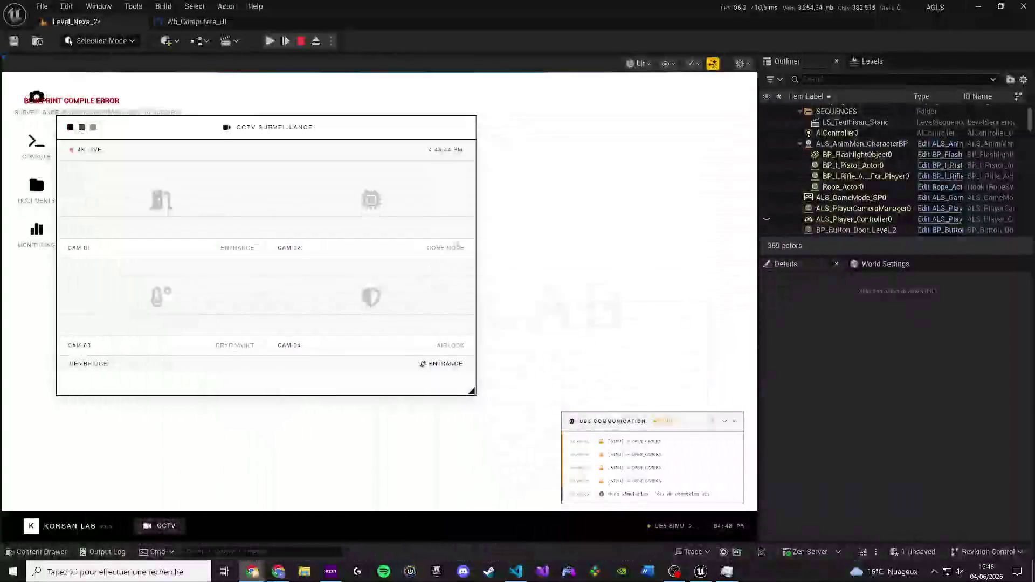
left_click(218, 22)
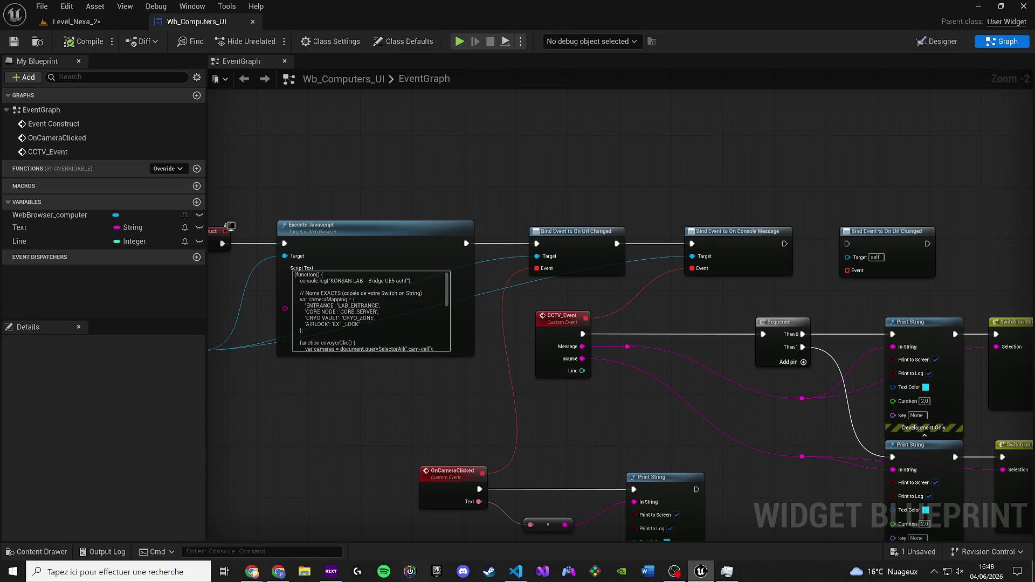
key("ctrl+a")
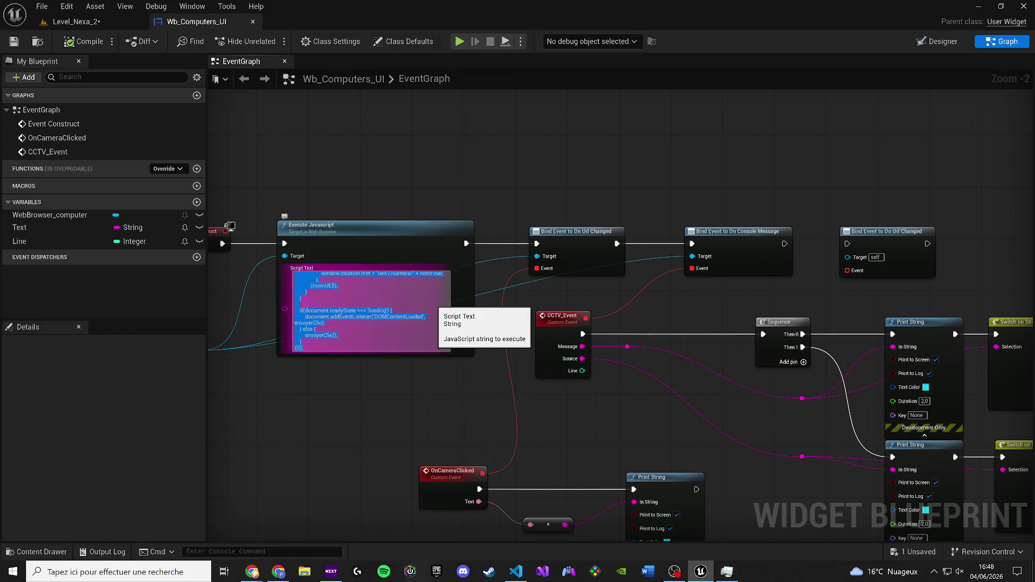
key("ctrl+v")
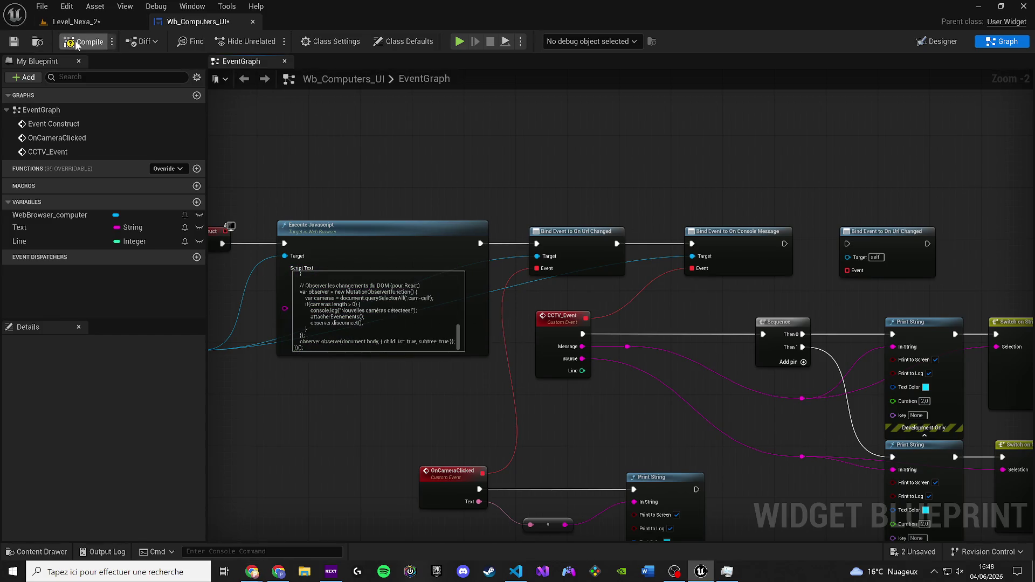
left_click(515, 571)
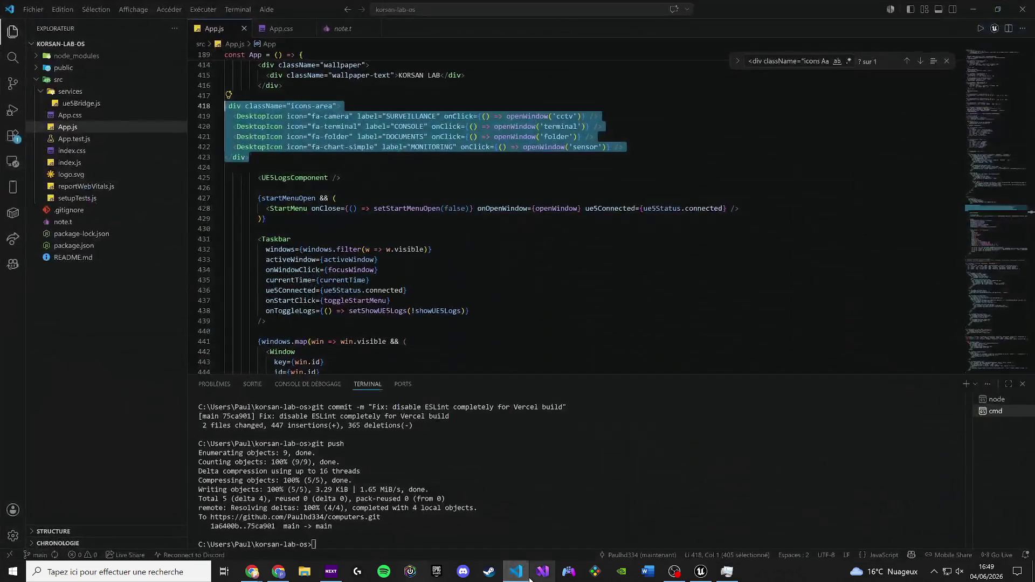
Select and copy the whole App.js code.
left_click_drag(990, 215, 969, 58)
left_click(526, 195)
key("ctrl+a")
key("alt+Tab")
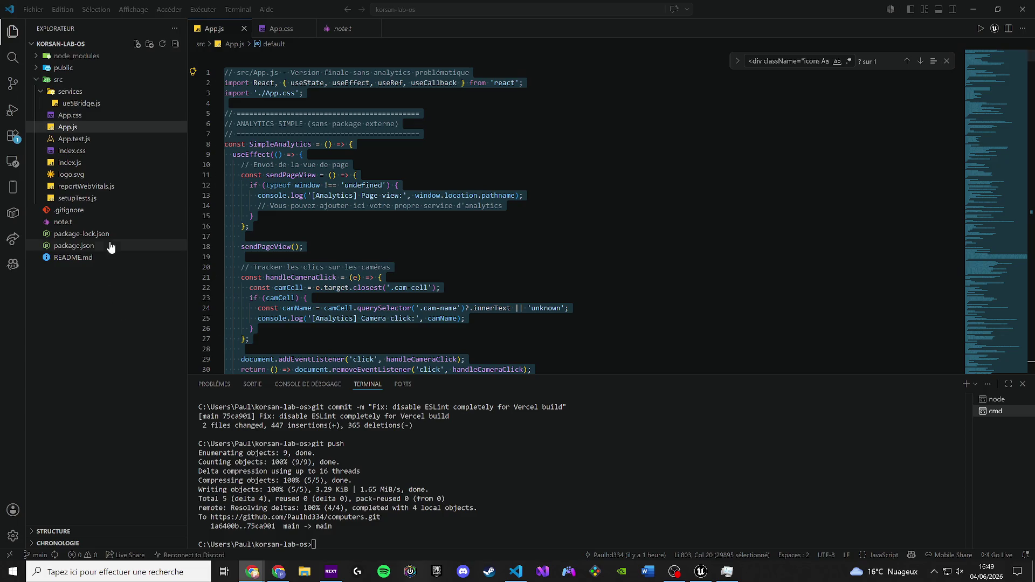
Run note.t's git add, commit and push lines in the terminal; nothing to commit, up-to-date.
left_click(63, 222)
key("ctrl+a")
key("ctrl+c")
key("ctrl+grave")
key("ctrl+v")
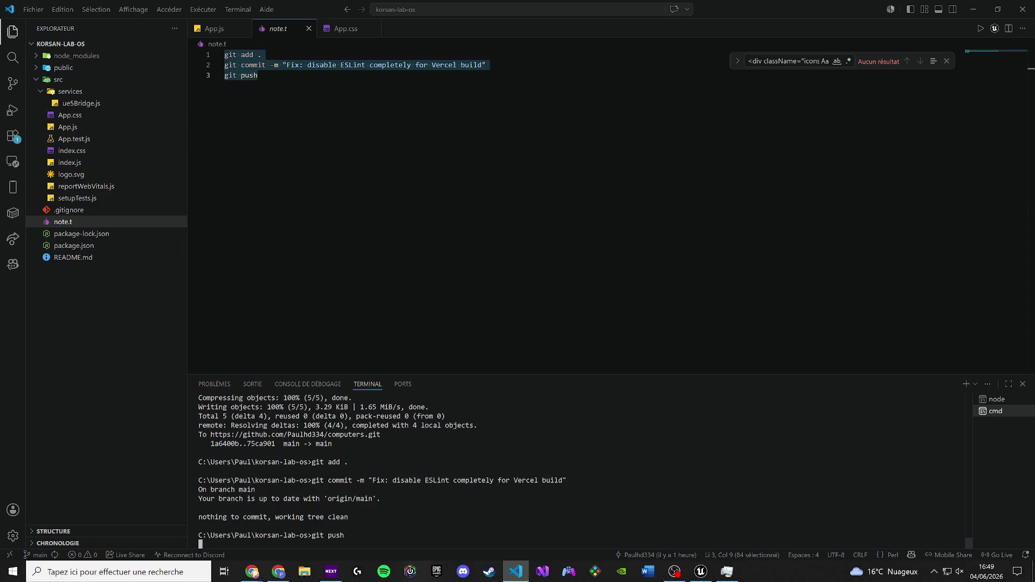
Select all of App.js again, then minimize and restore VS Code.
left_click(208, 33)
key("ctrl+a")
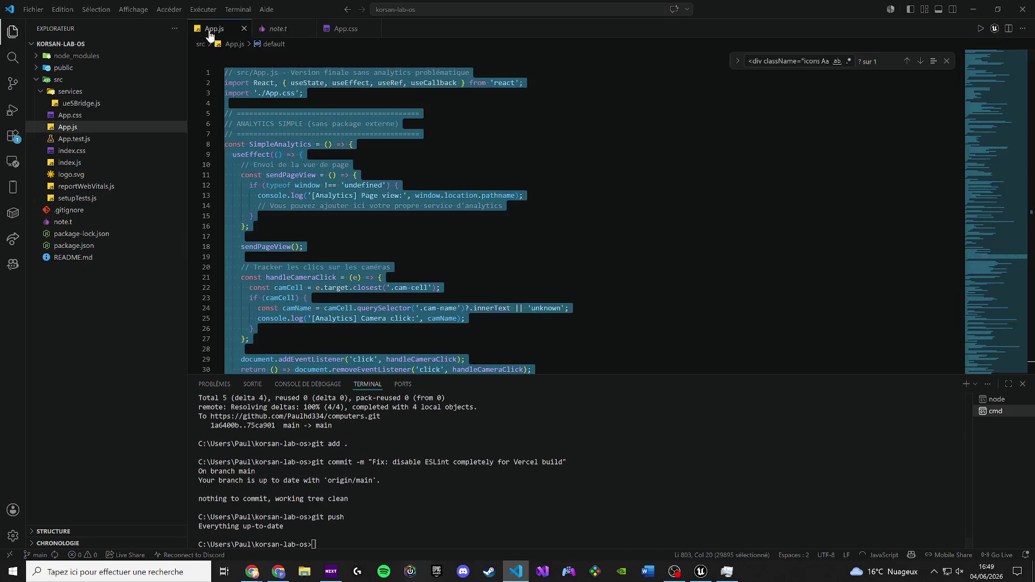
left_click(974, 9)
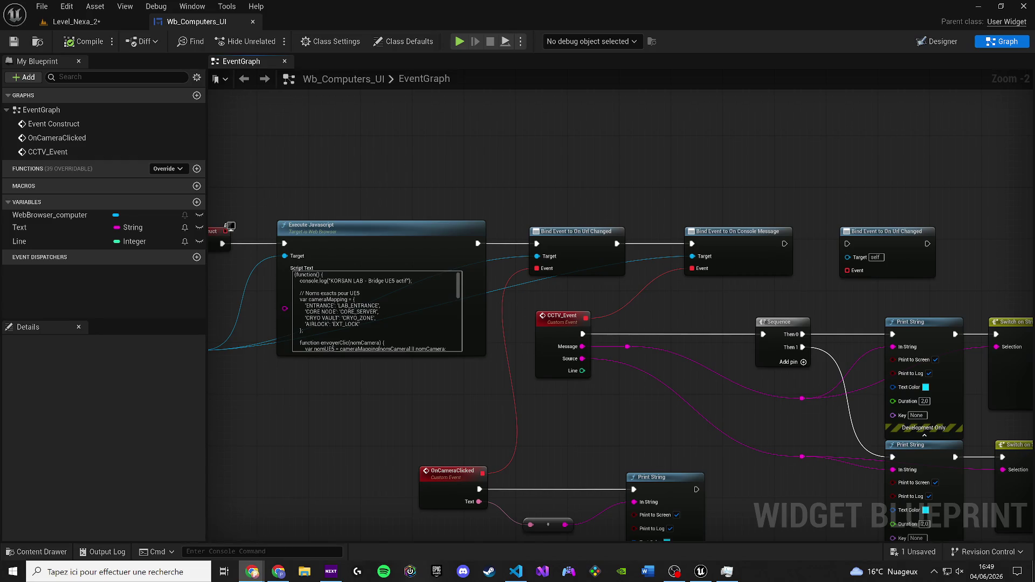
left_click(515, 572)
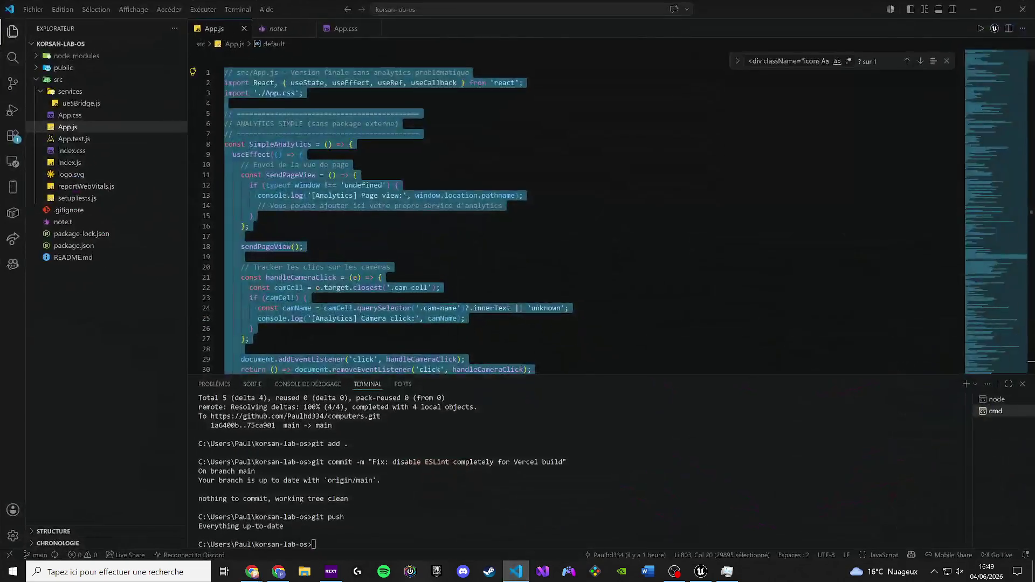
Replace sendToUE5's body with code mapping ENTRANCE, CORE NODE, CRYO VAULT and AIRLOCK to camera names.
key("ctrl+f")
type("sendToUE5")
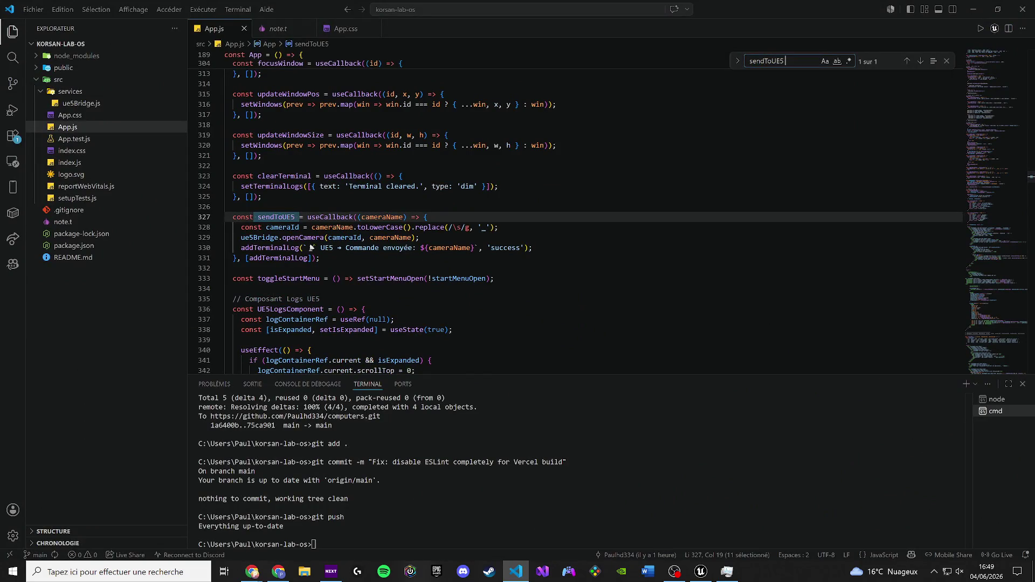
key("alt+Tab")
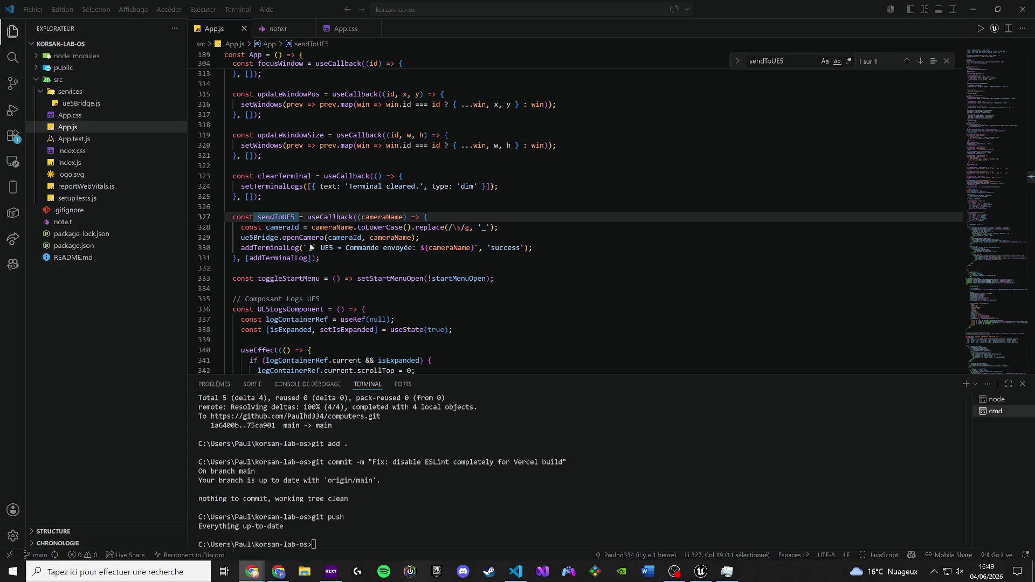
mouse_move(320, 258)
left_mouse_down()
mouse_move(233, 248)
mouse_move(225, 217)
left_mouse_up()
key("ctrl+v")
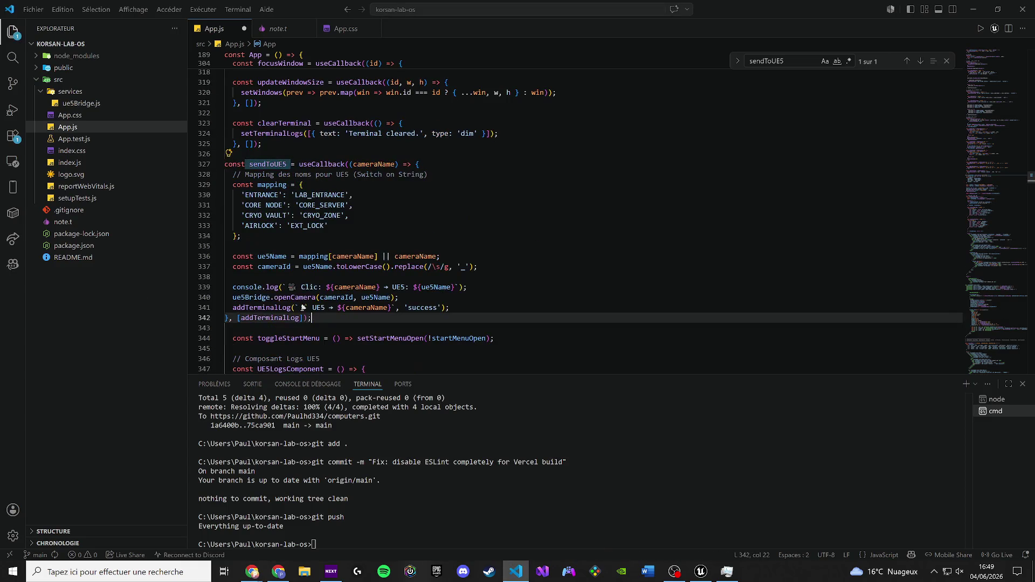
key("ctrl+a")
left_click(417, 246)
left_click(251, 572)
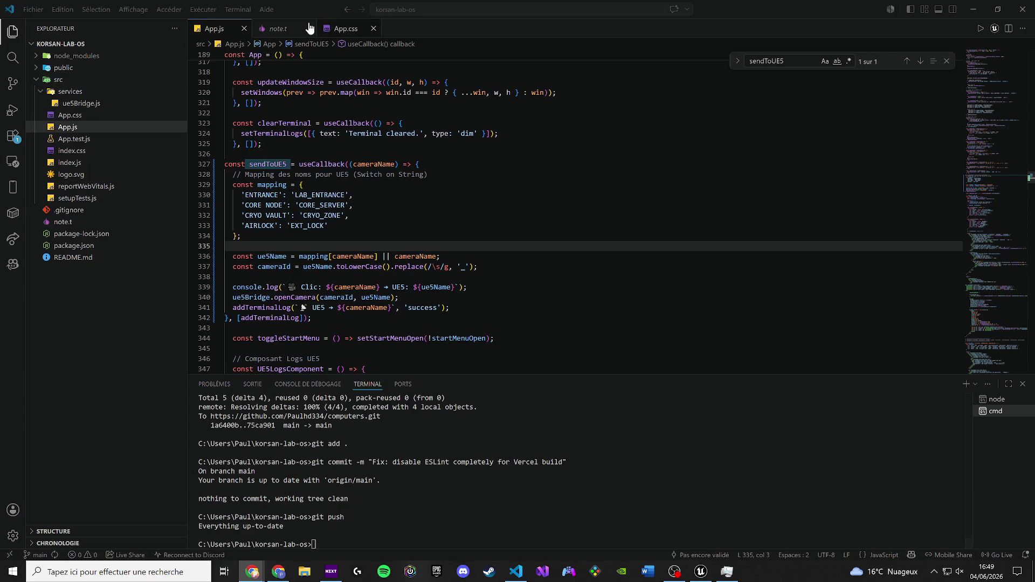
Copy all the git commands from note.t using the Copier context-menu option.
left_click(278, 28)
key("ctrl+a")
right_click(251, 75)
left_click(291, 203)
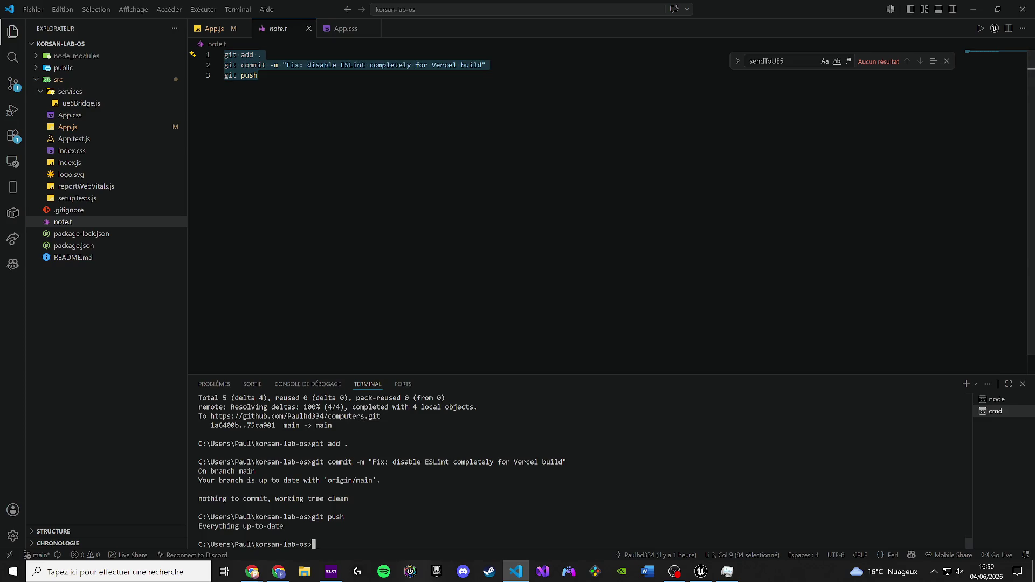
Run the git lines to commit App.js (794df35, 16 insertions, 5 deletions) and push to main.
key("ctrl+v")
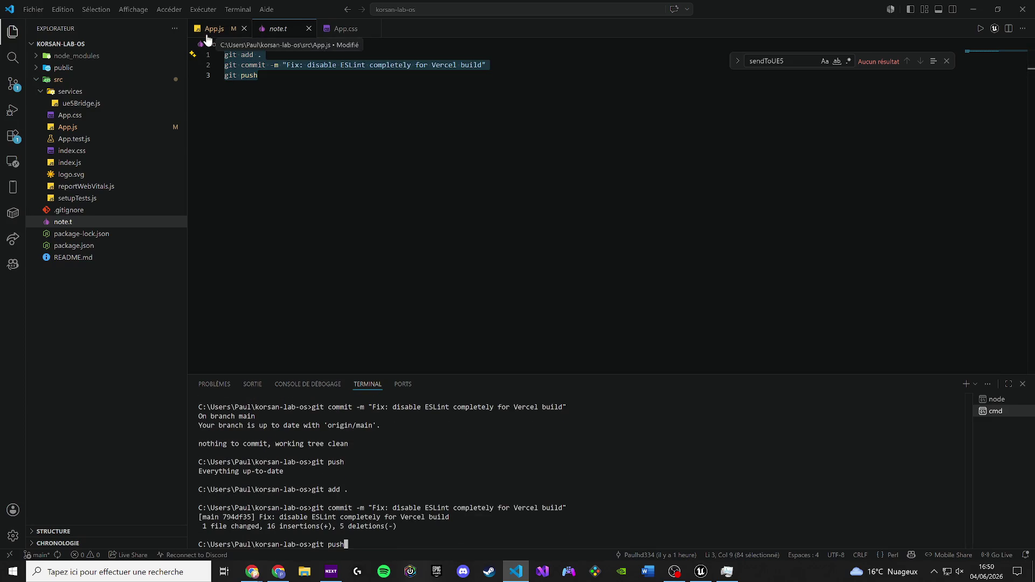
key("Return")
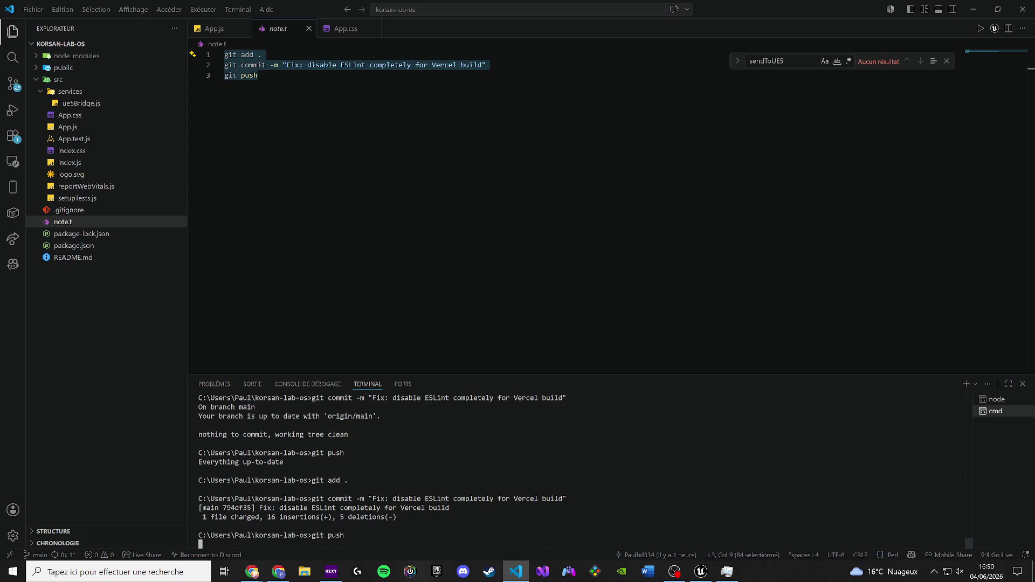
left_click(214, 28)
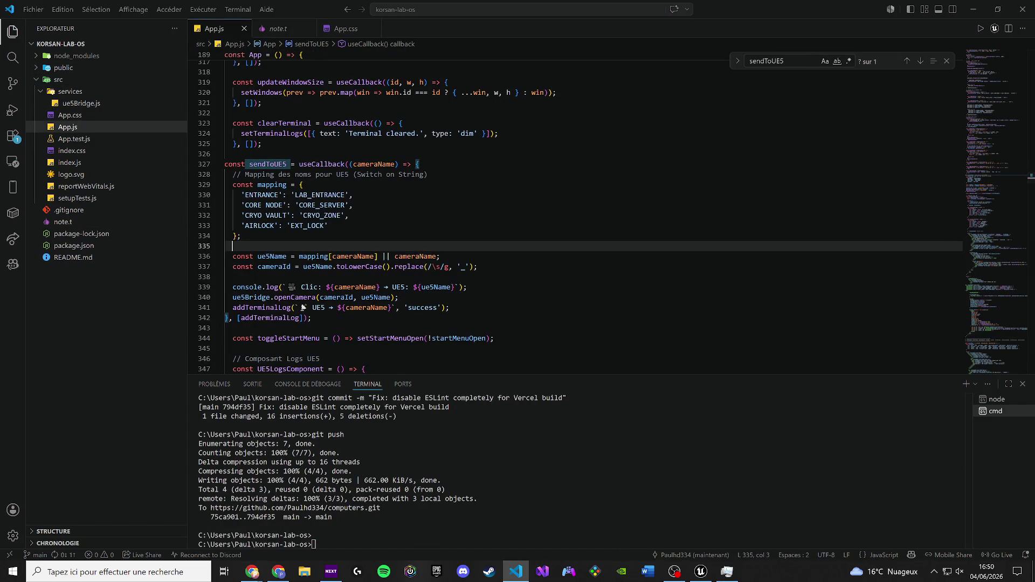